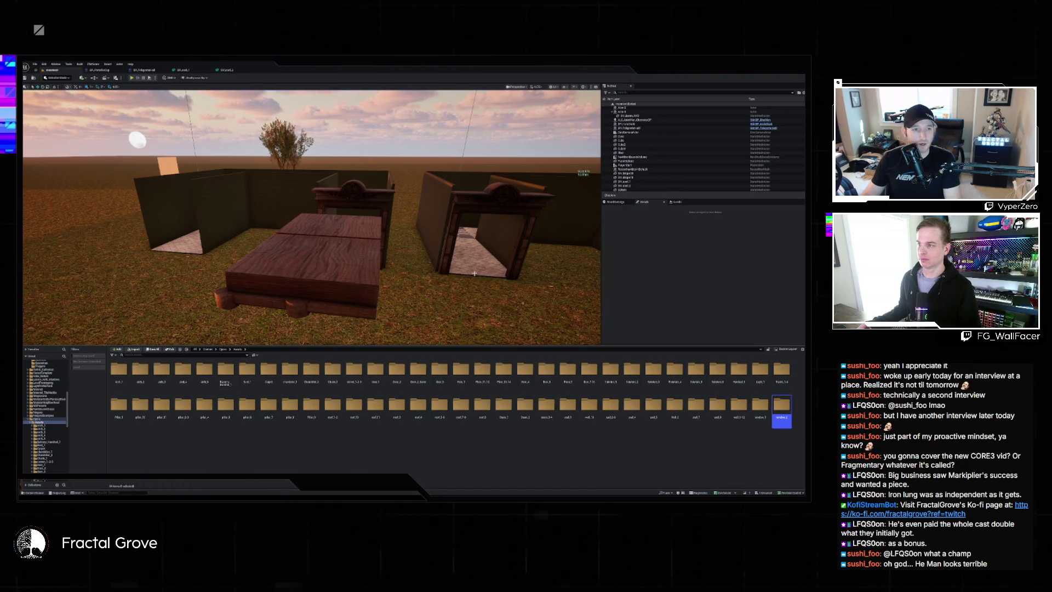
Browse the Content Drawer between the Assets and Content folders, selecting the Doors_1 folder
click(475, 273)
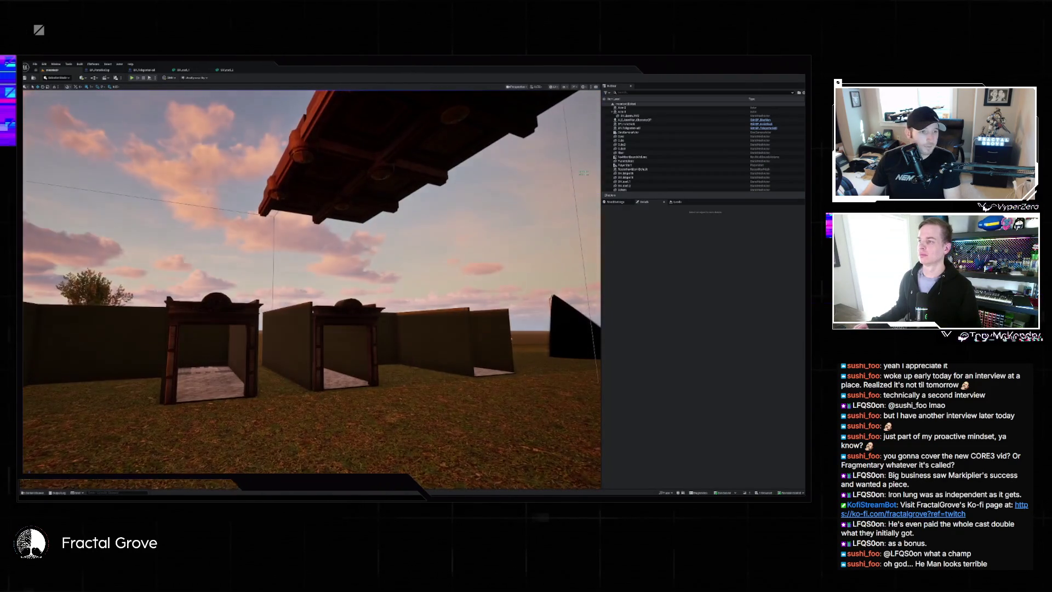
click(34, 493)
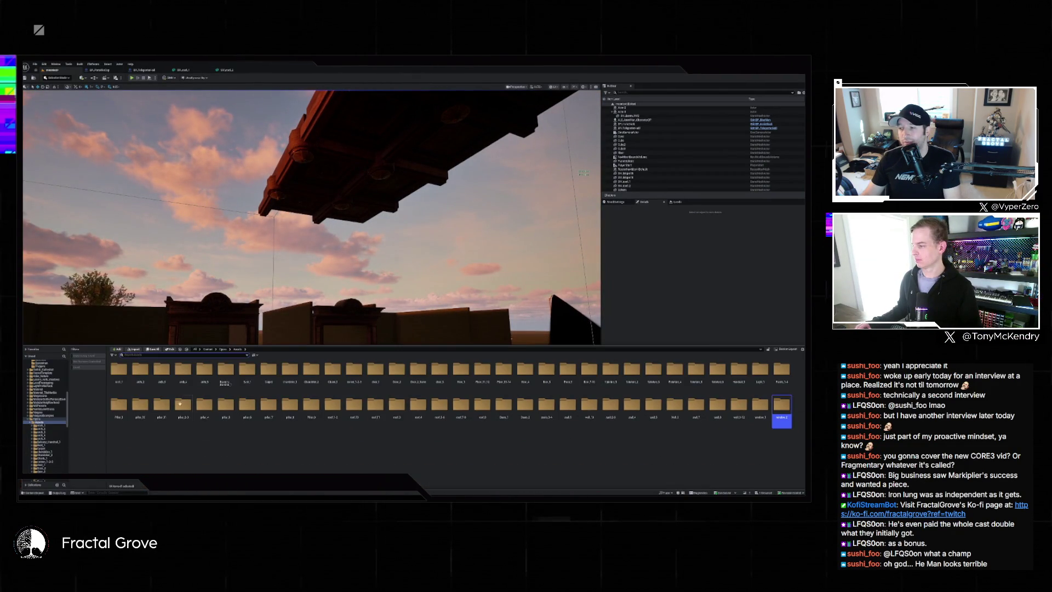
click(222, 349)
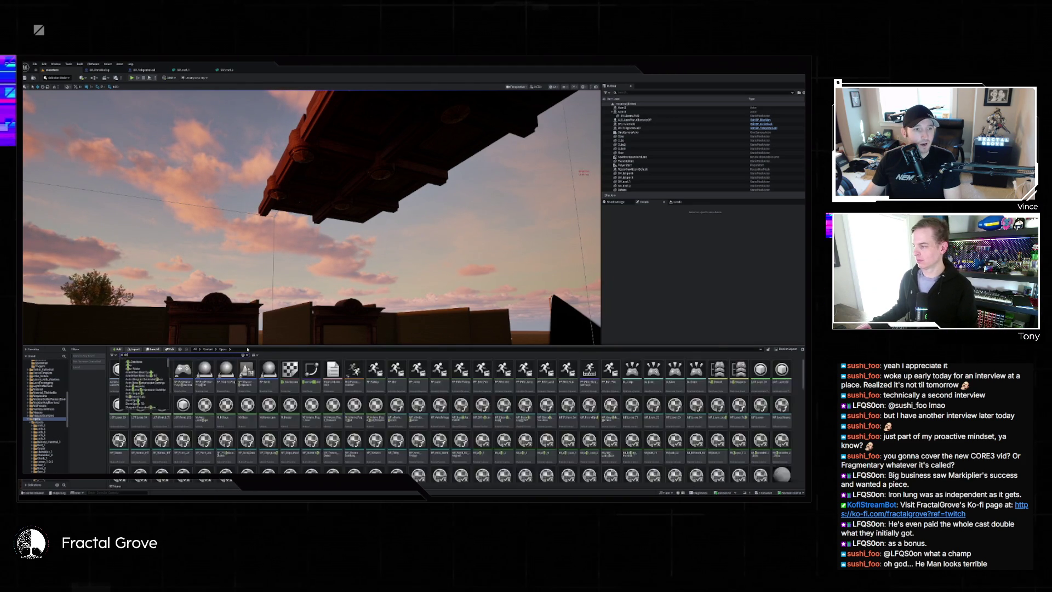
text(s)
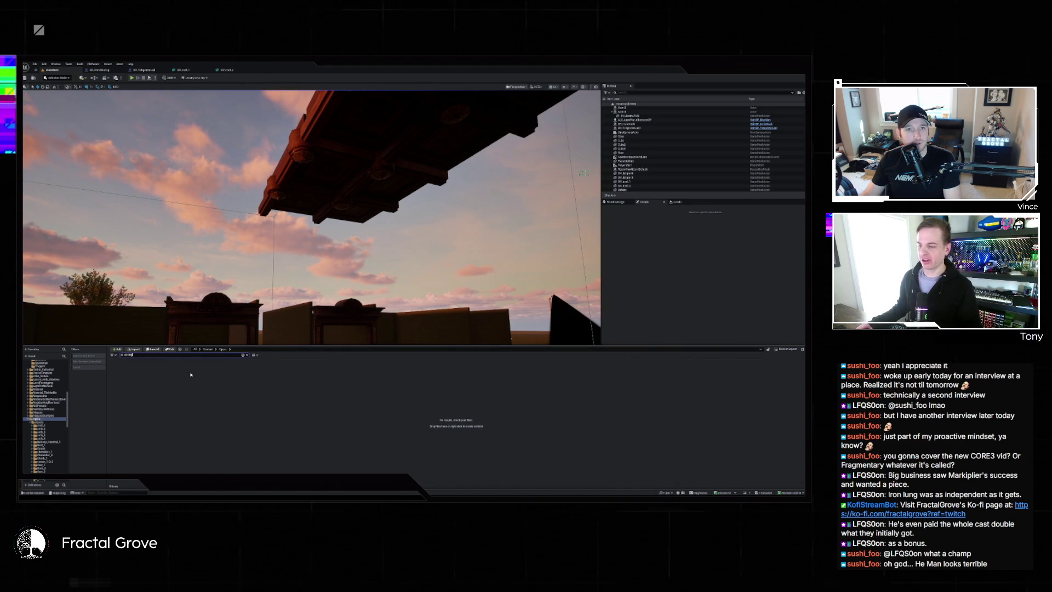
click(207, 348)
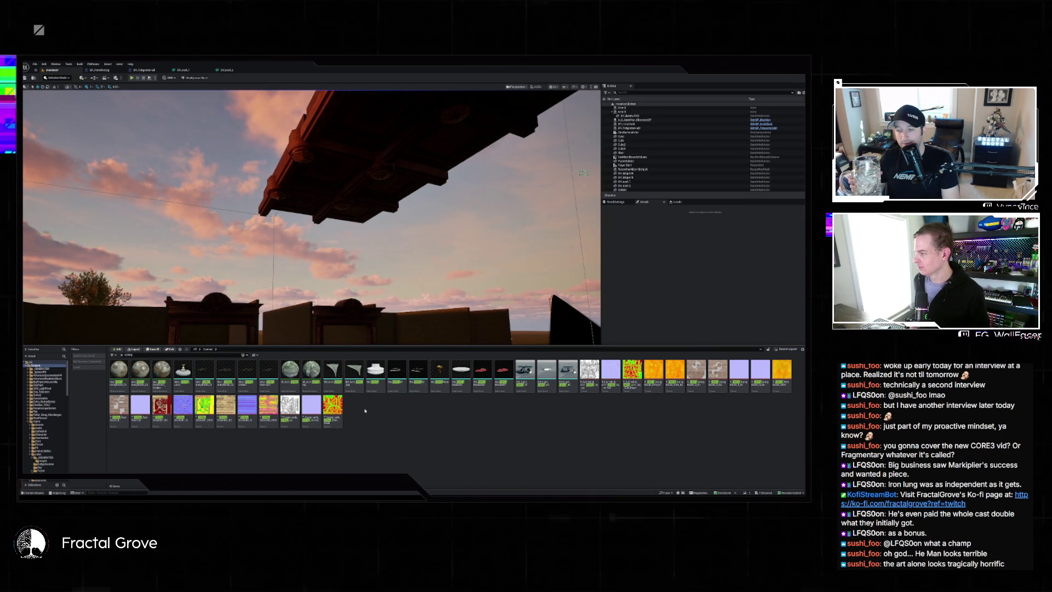
key(alt+Left)
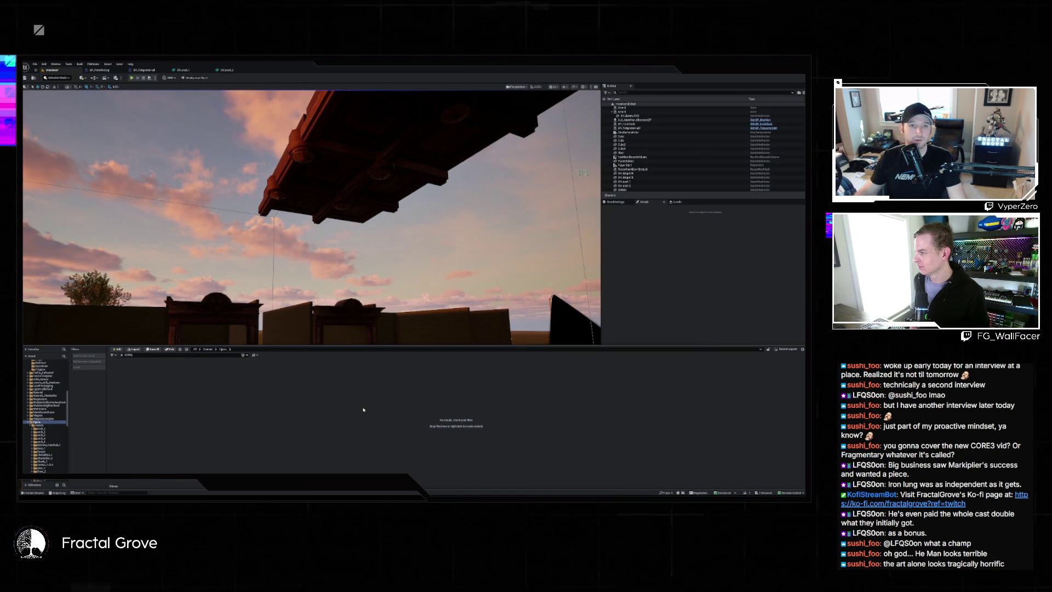
key(alt+Left)
key(alt+Left)
key(alt+Left)
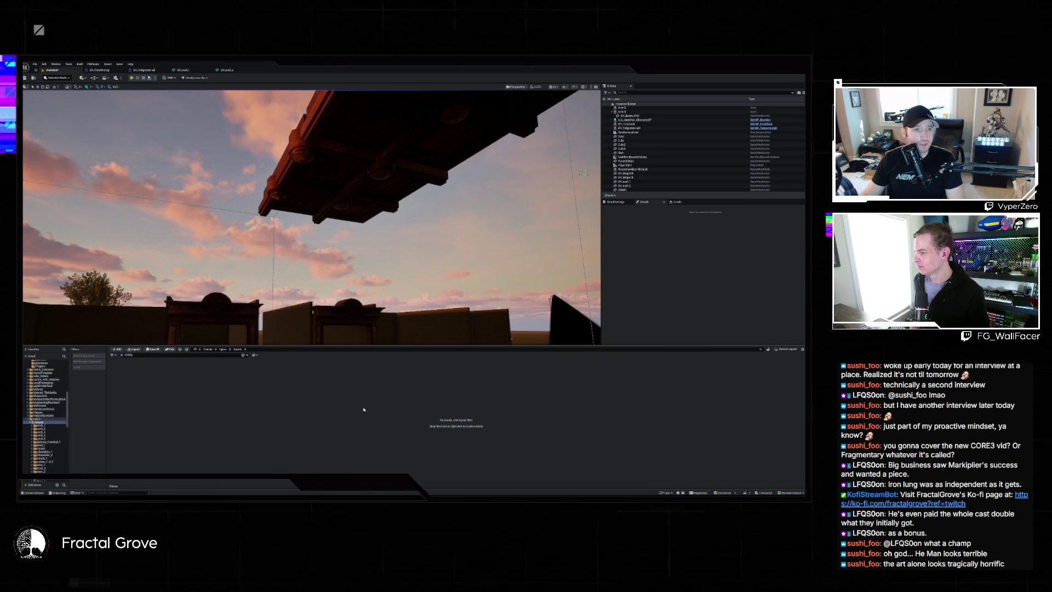
key(alt+Right)
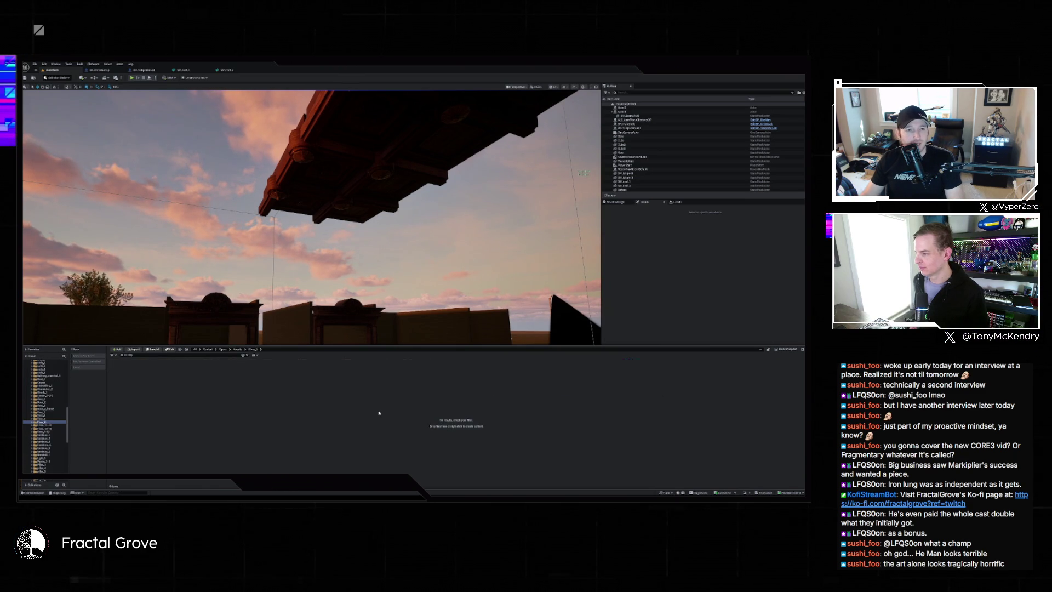
key(alt+Left)
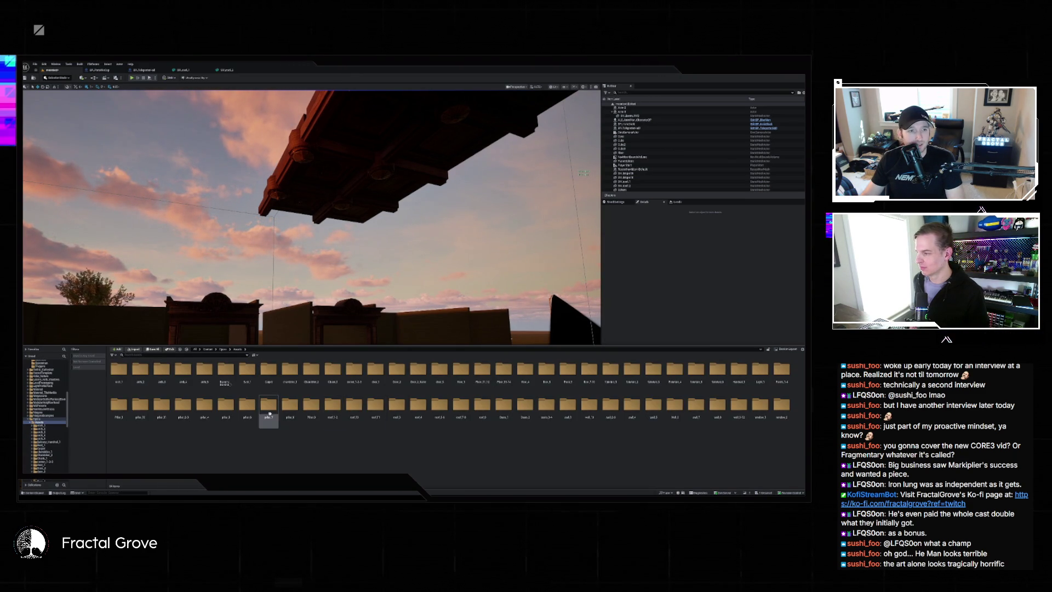
click(504, 404)
click(486, 416)
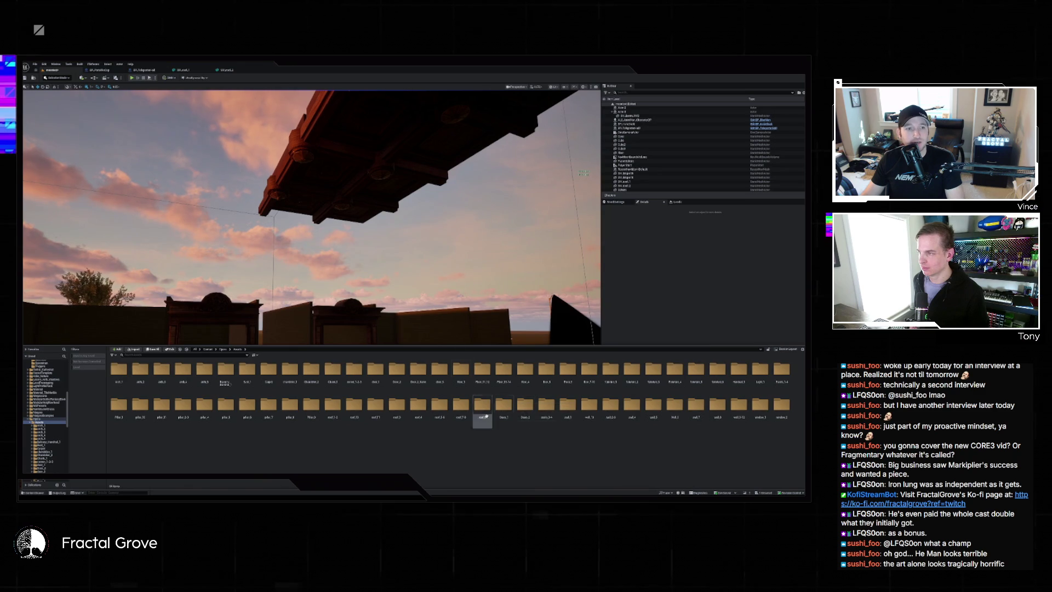
Select the loose wooden slab and lift it up onto the wall tops
mouse_move(489, 311)
mouse_down()
mouse_move(487, 262)
mouse_move(477, 339)
mouse_move(422, 353)
mouse_up()
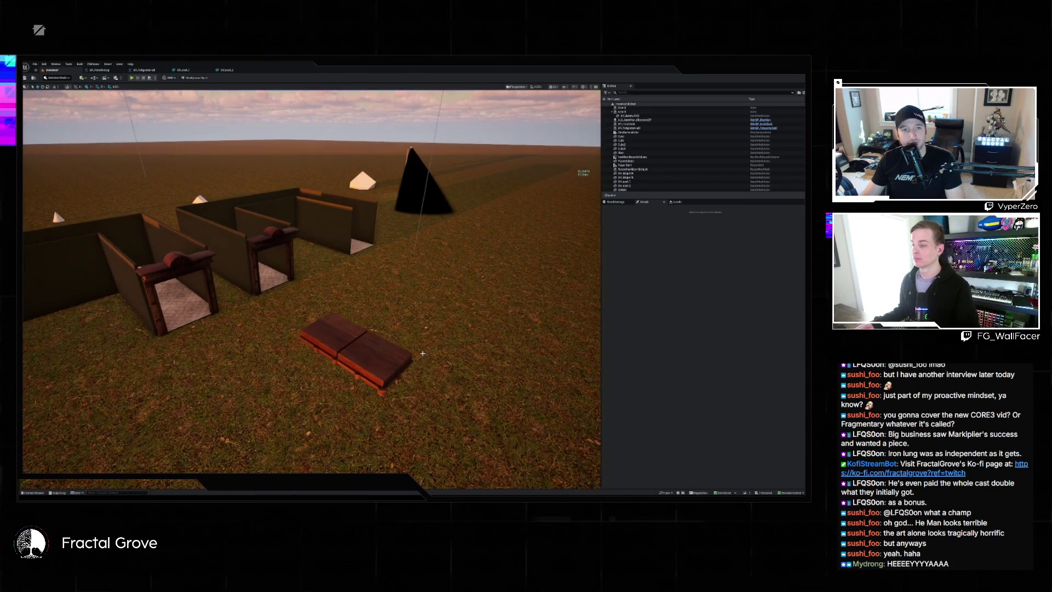
click(362, 359)
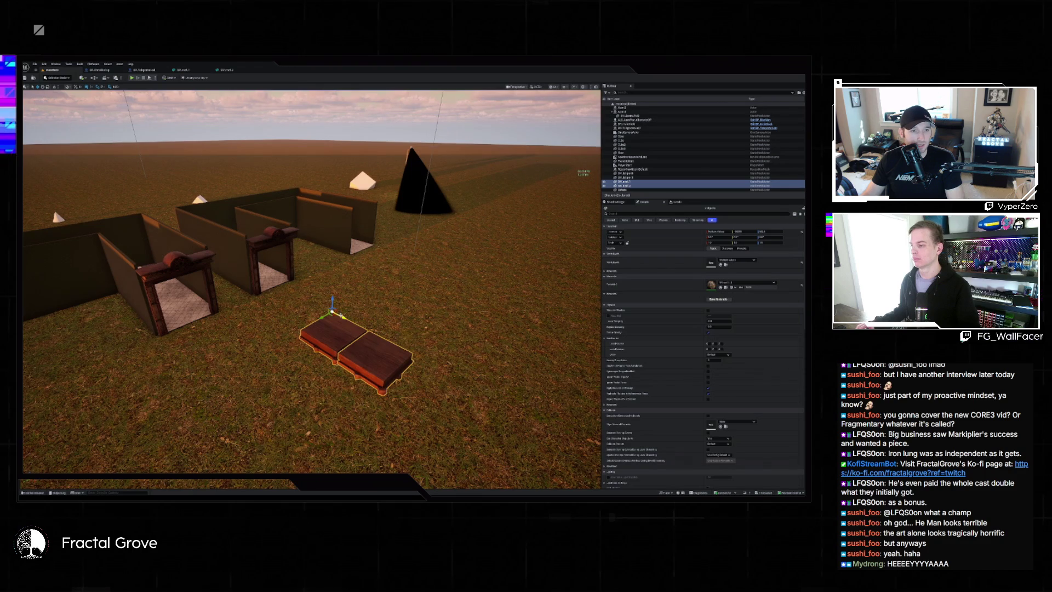
drag(333, 311, 141, 234)
drag(307, 274, 307, 197)
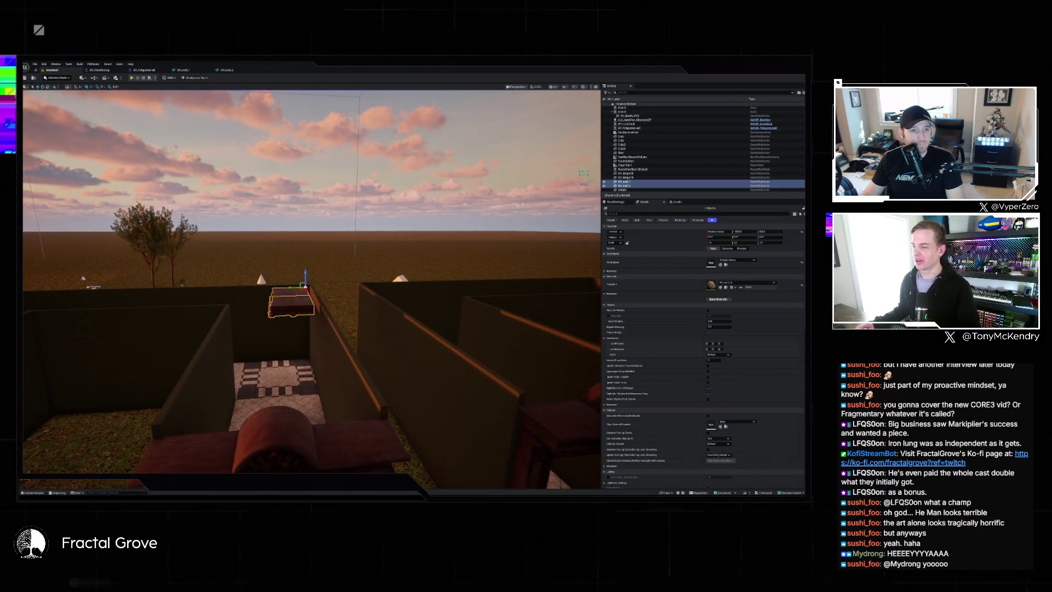
Frame the slab and slide it left along X to the room's end
drag(224, 257, 241, 257)
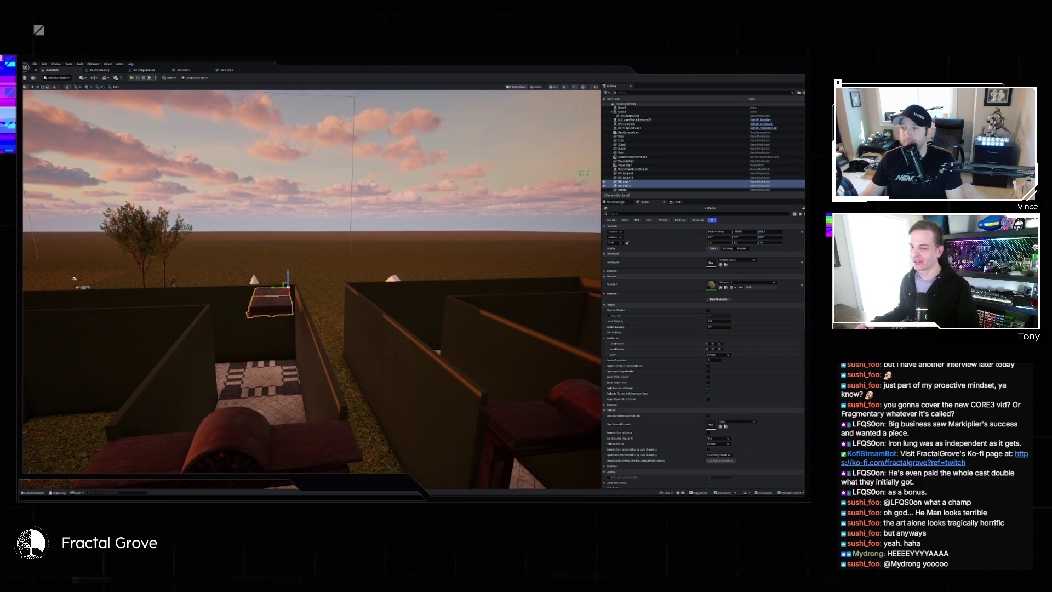
drag(75, 278, 78, 236)
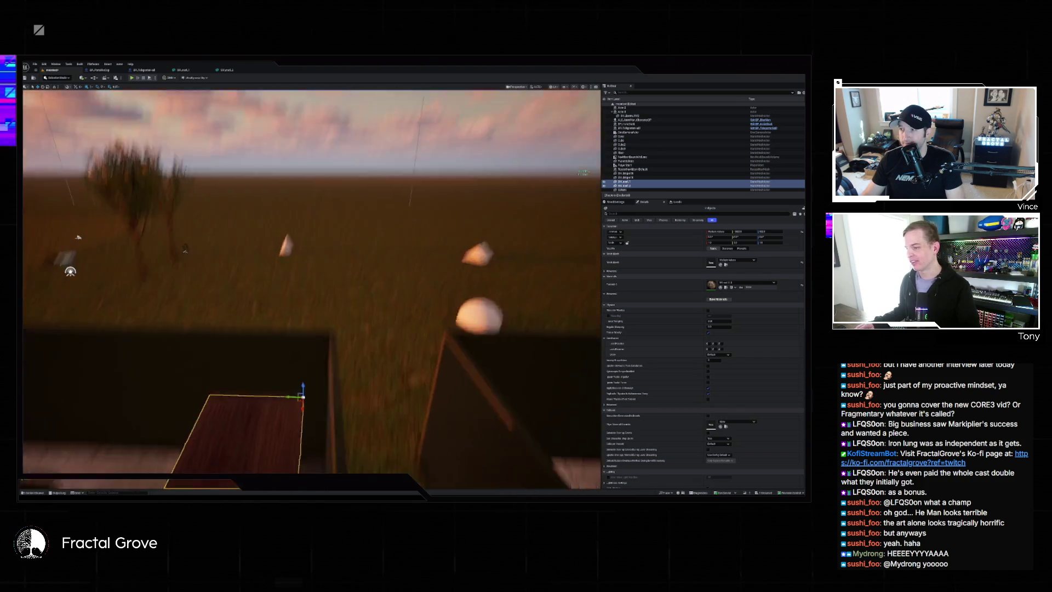
key(f)
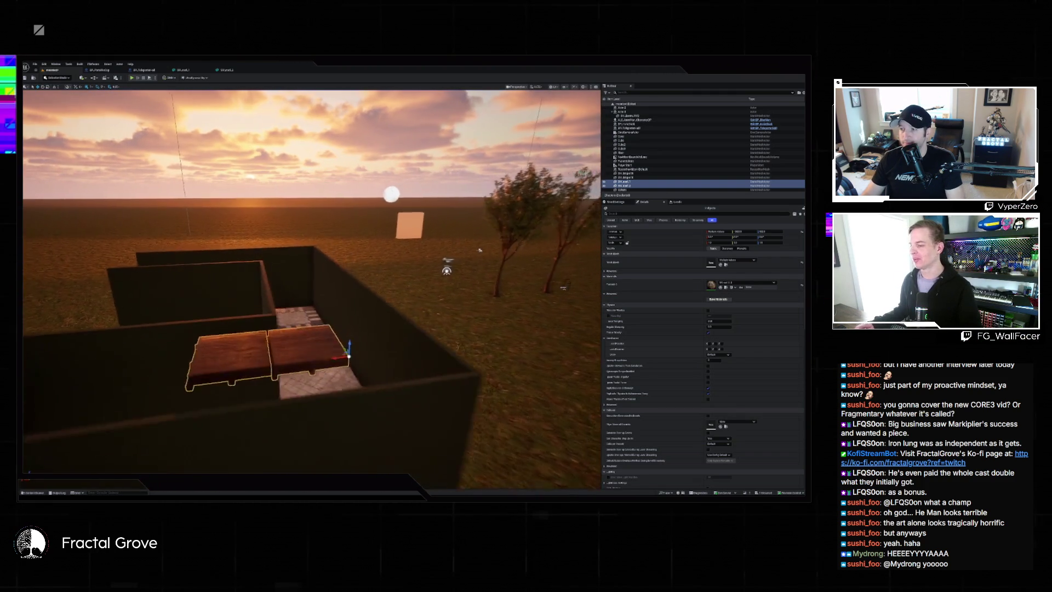
scroll(312, 280, down, 3)
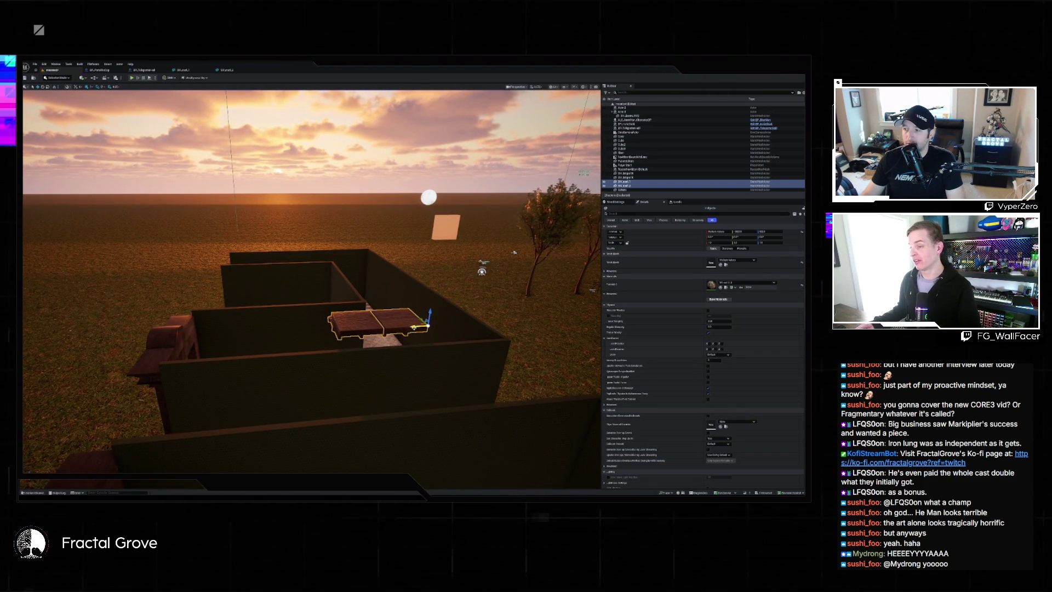
drag(414, 327, 256, 338)
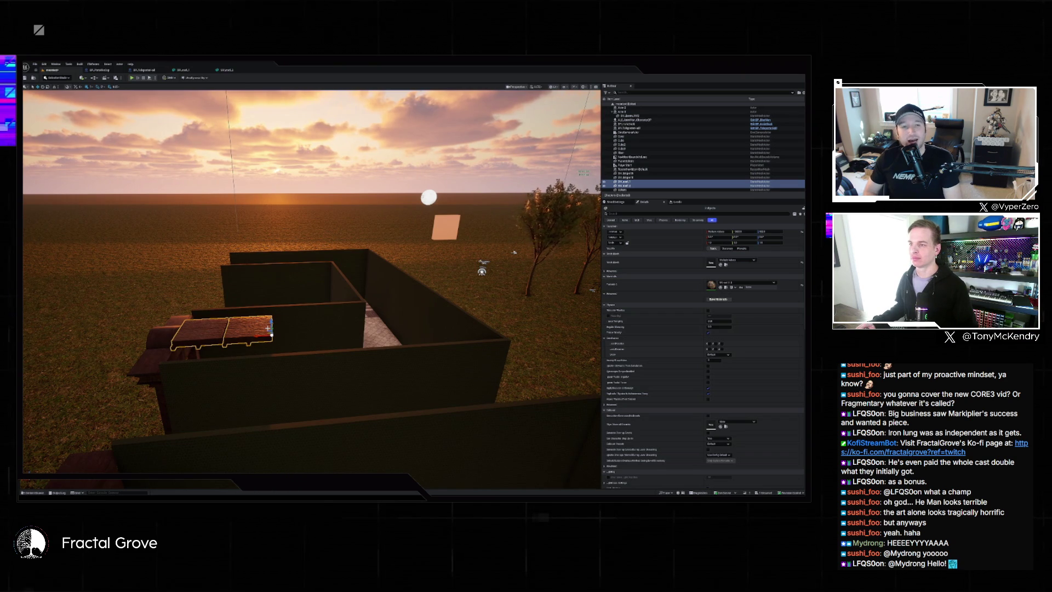
Fly to the wooden slab and slide it left along the corridor behind the doorway
mouse_move(514, 252)
mouse_down()
mouse_move(496, 213)
mouse_move(449, 244)
mouse_move(441, 216)
mouse_move(433, 252)
mouse_move(268, 326)
mouse_up()
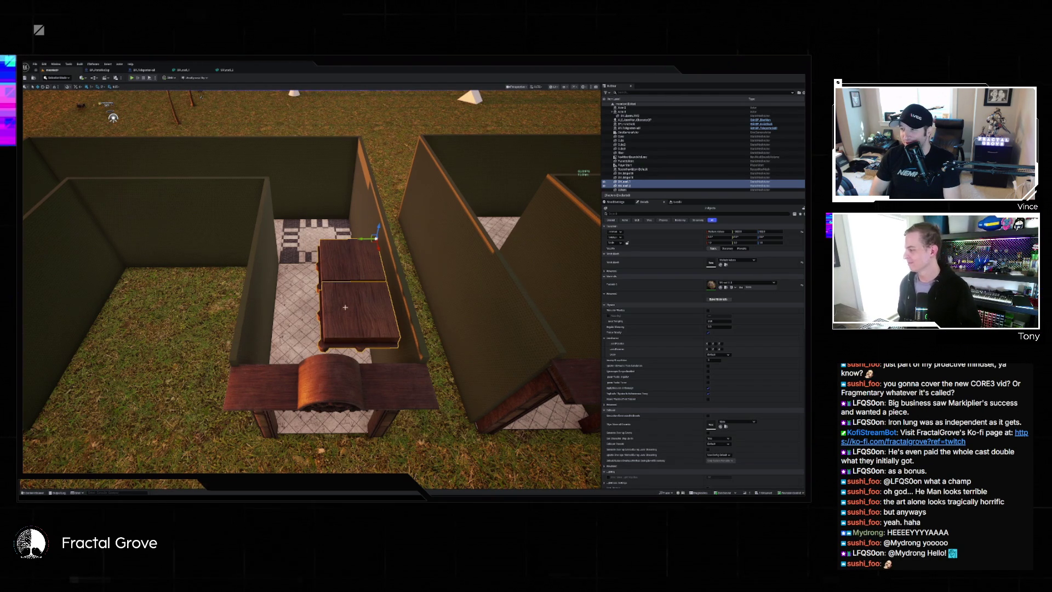
mouse_move(364, 239)
mouse_down()
mouse_move(302, 242)
mouse_move(263, 191)
mouse_move(307, 206)
mouse_up()
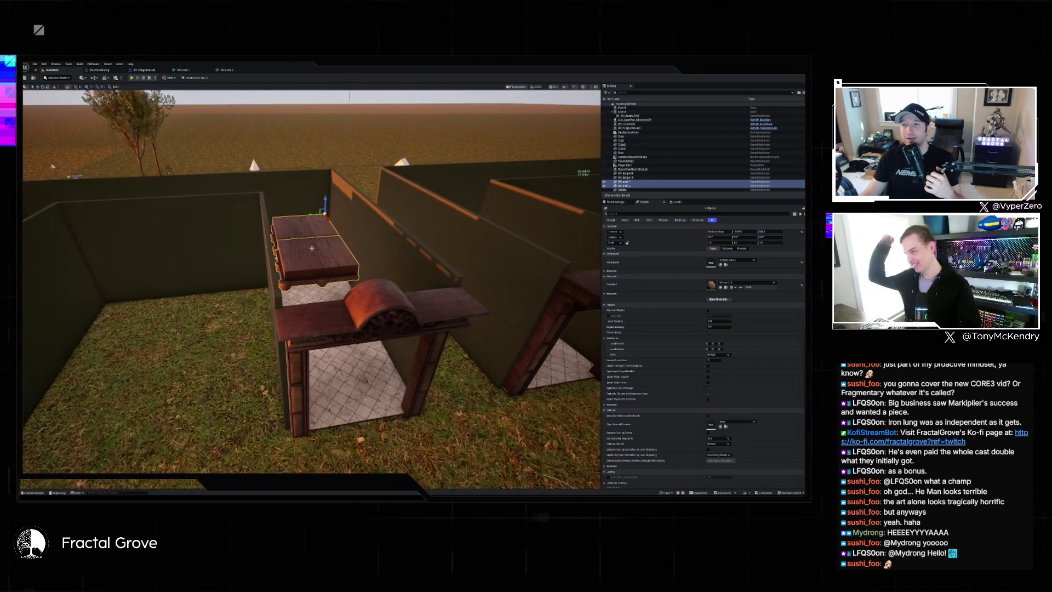
In BP_Teleporter, duplicate the MakeFloor function as MakeCeiling
click(147, 70)
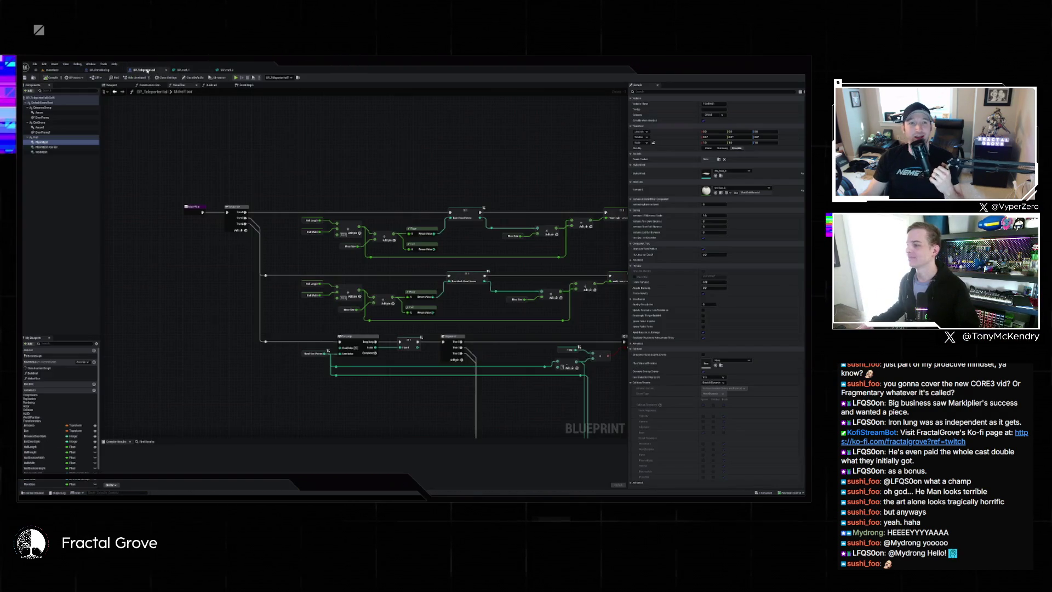
scroll(401, 227, down, 5)
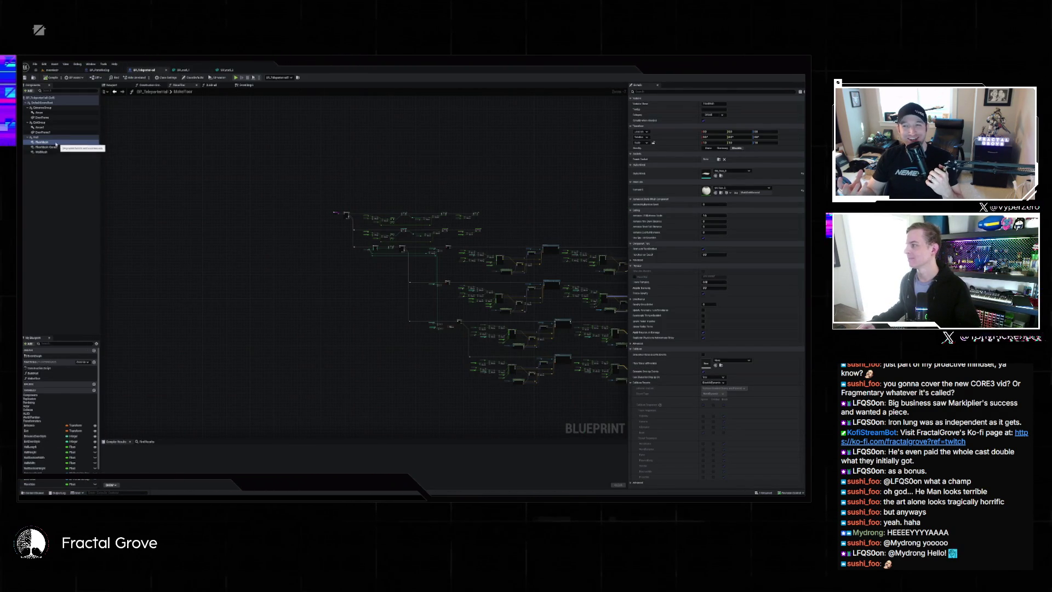
right_click(44, 379)
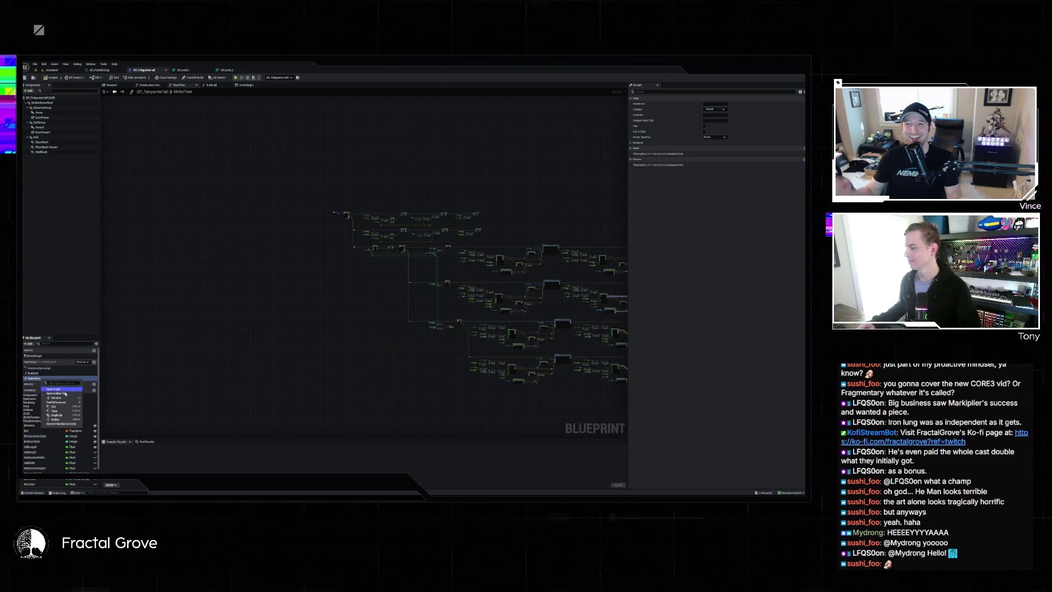
click(61, 416)
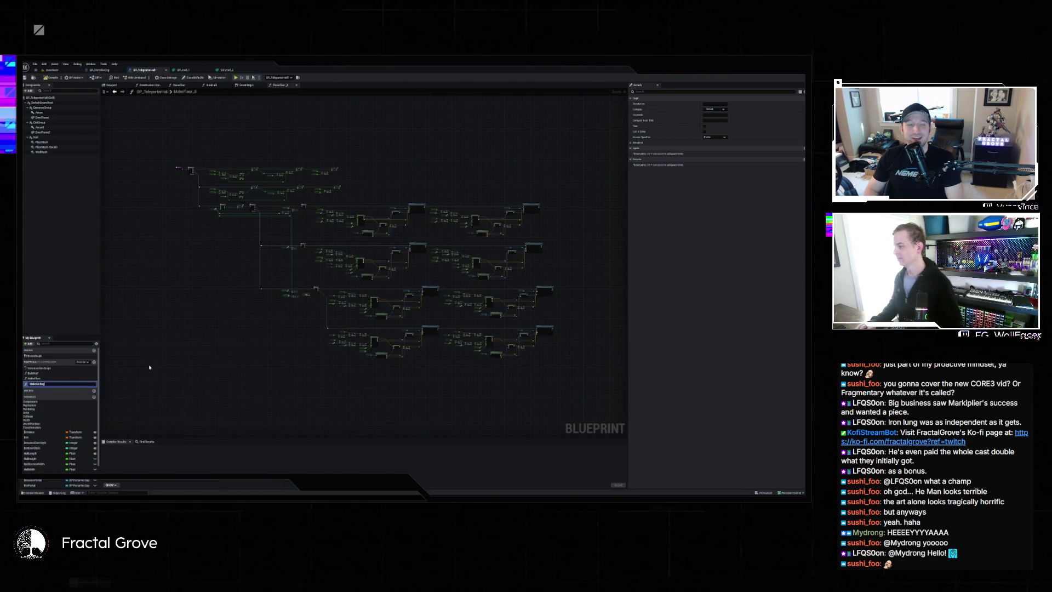
key(Return)
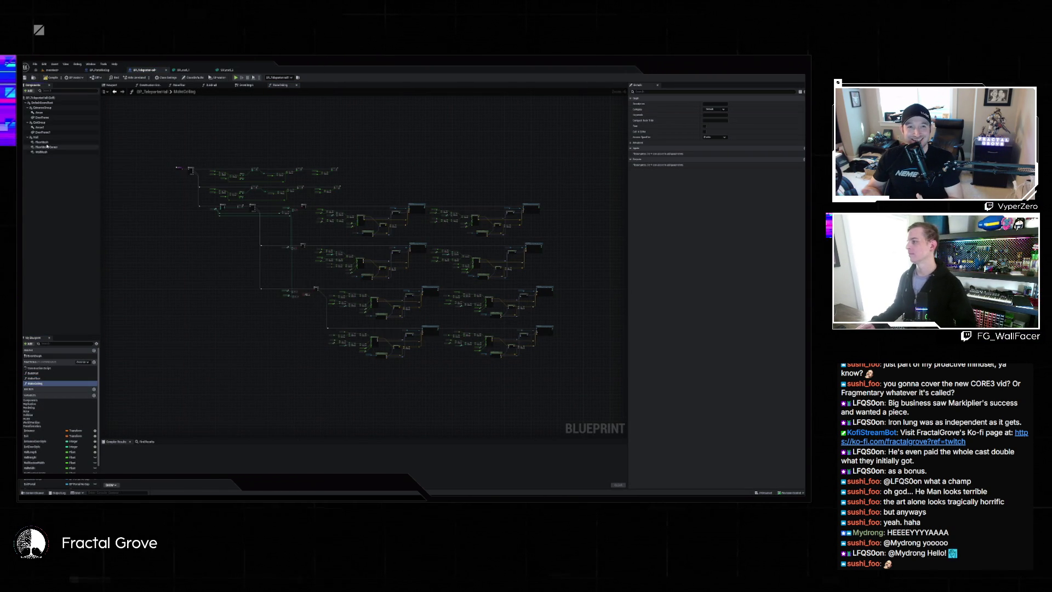
Duplicate the FloorMesh component and name the copy CeilingMesh
right_click(48, 142)
click(65, 183)
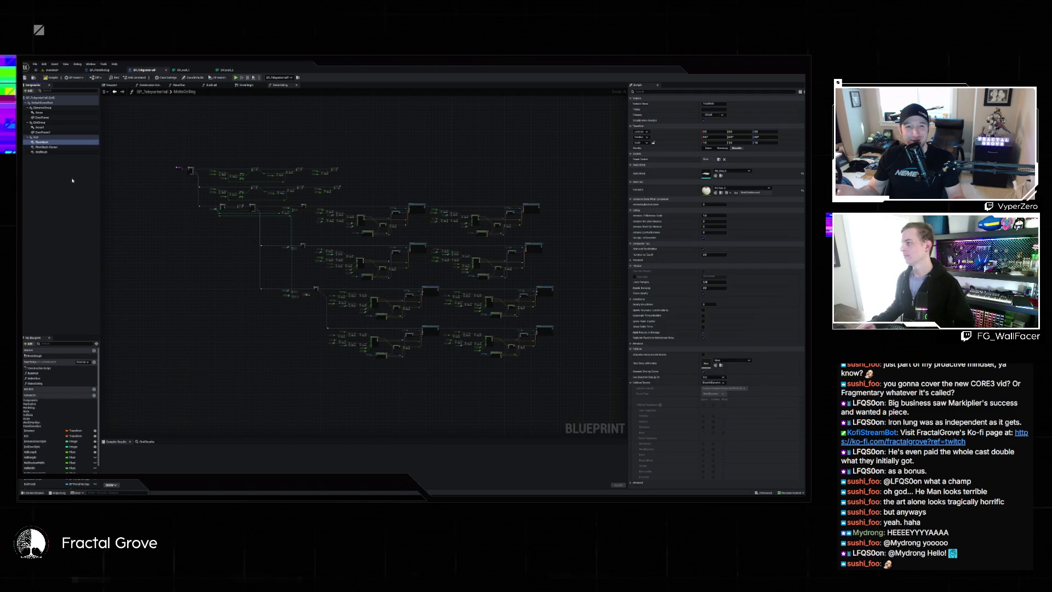
text(eiling)
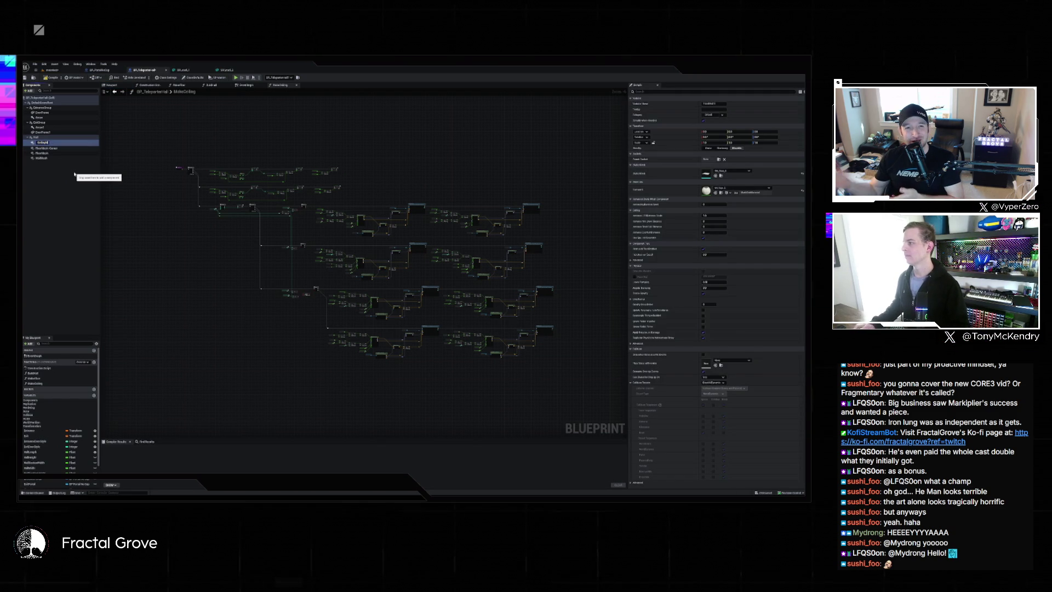
click(320, 248)
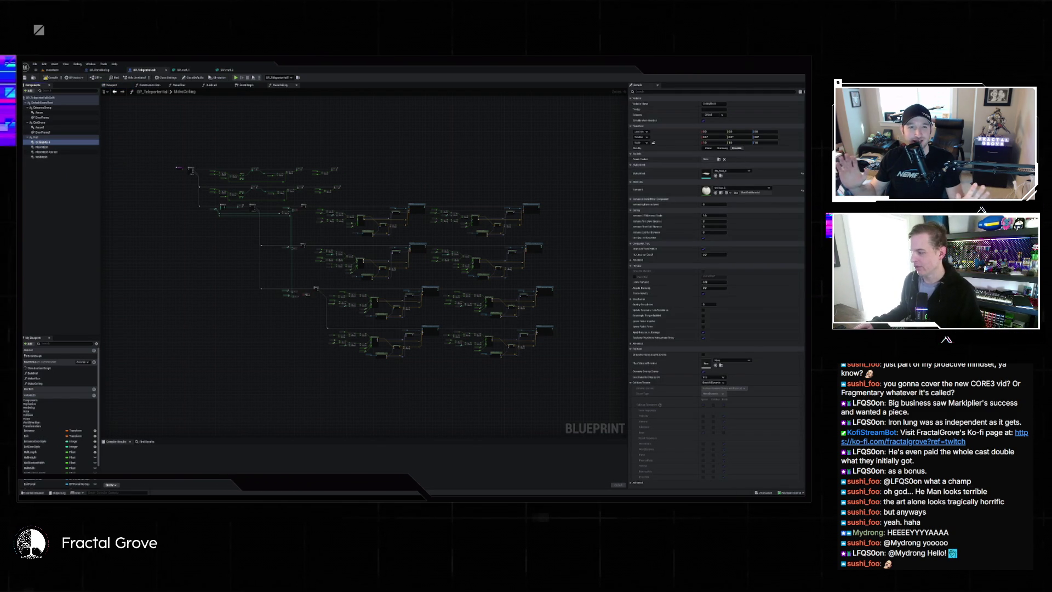
Open the roof_1-2 folder and show its roof pieces in the level
click(34, 492)
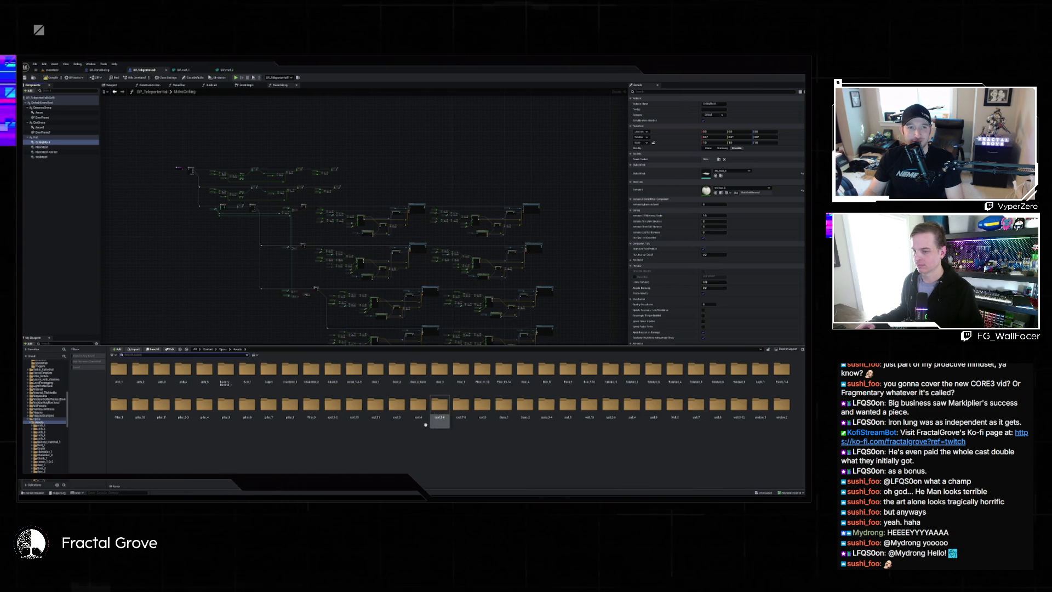
double_click(329, 408)
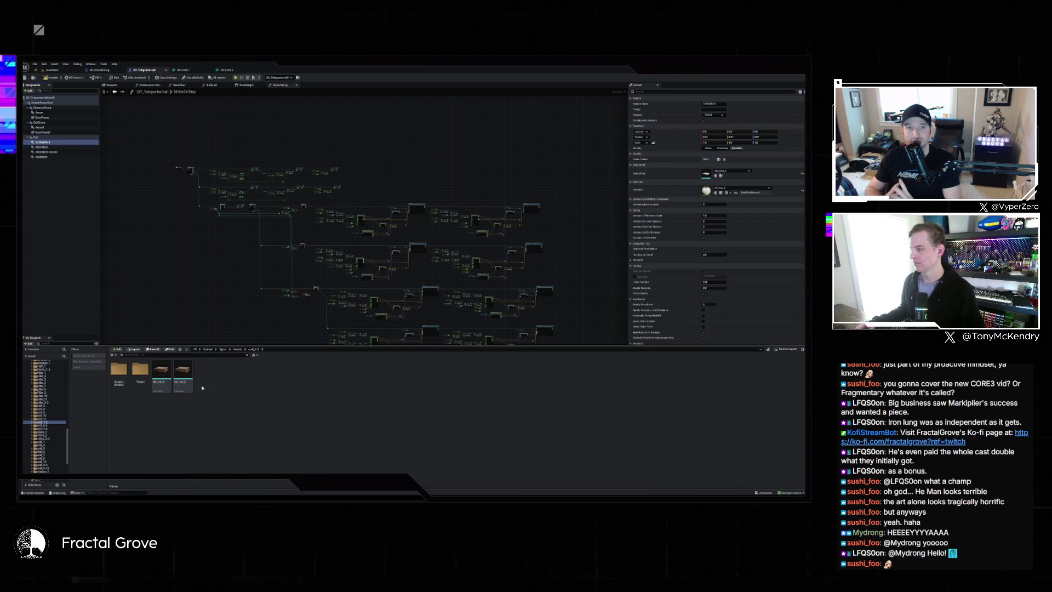
key(ctrl+Tab)
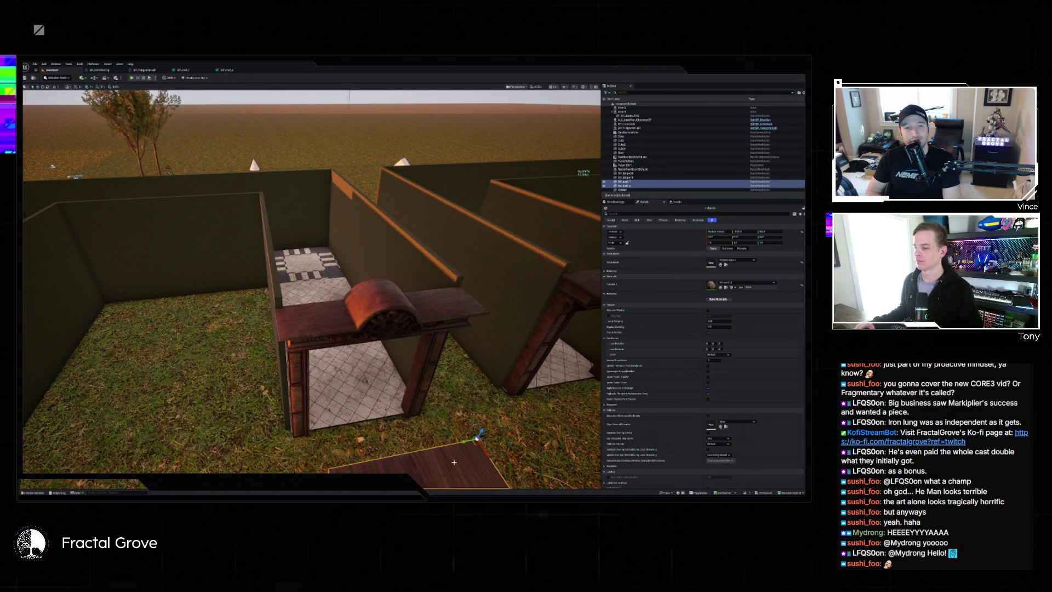
Select SM_roof_2, check it from the Top view, then frame the ceiling in Perspective
mouse_move(296, 229)
mouse_down()
mouse_move(329, 208)
mouse_move(376, 325)
mouse_up()
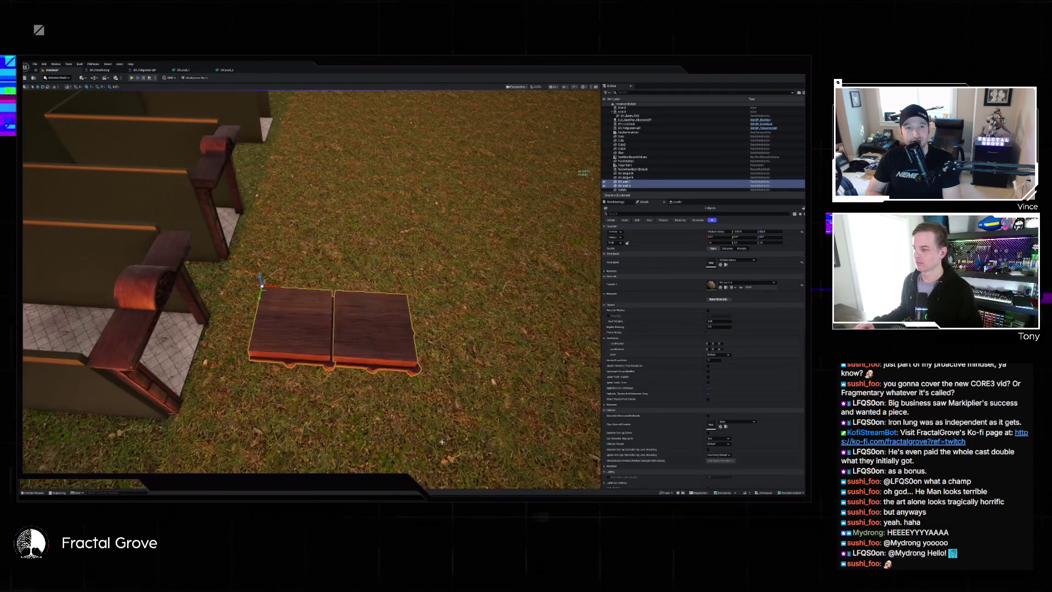
click(365, 314)
key(alt+j)
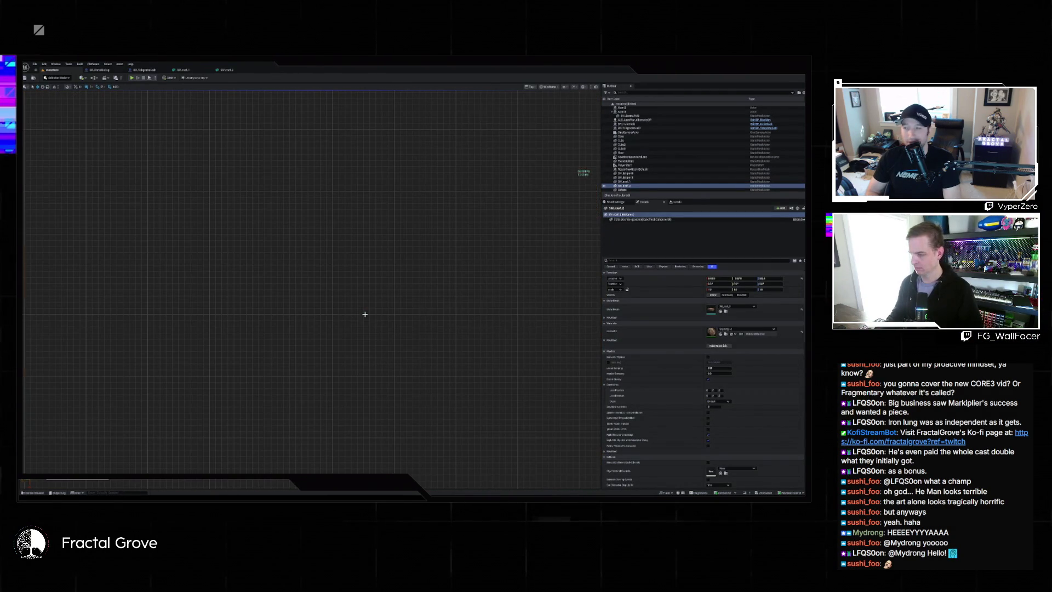
scroll(375, 313, up, 5)
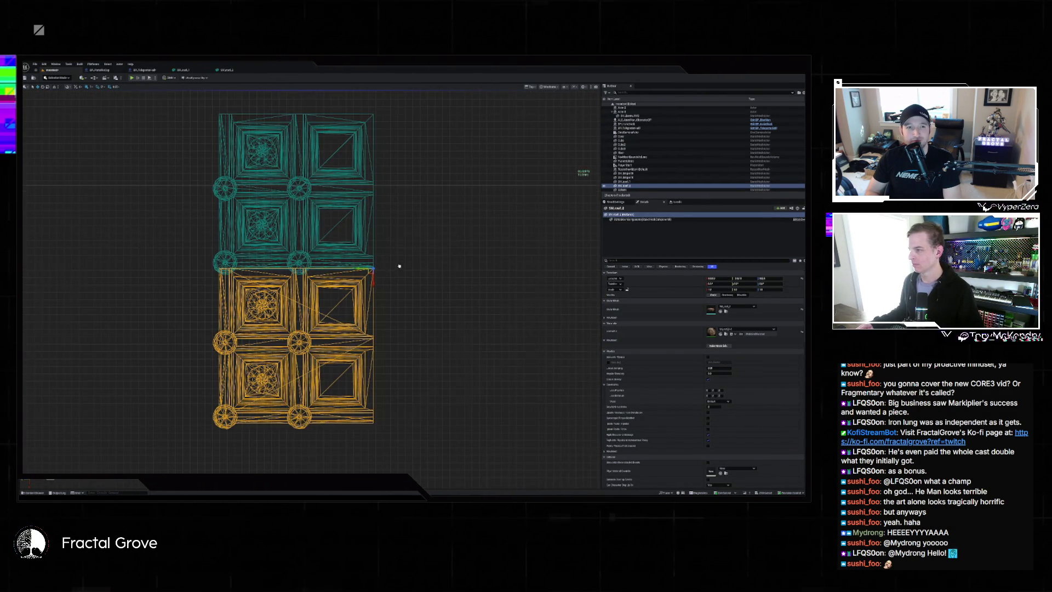
mouse_move(400, 265)
mouse_down()
mouse_move(421, 304)
mouse_move(394, 301)
mouse_move(392, 153)
mouse_move(385, 160)
mouse_up()
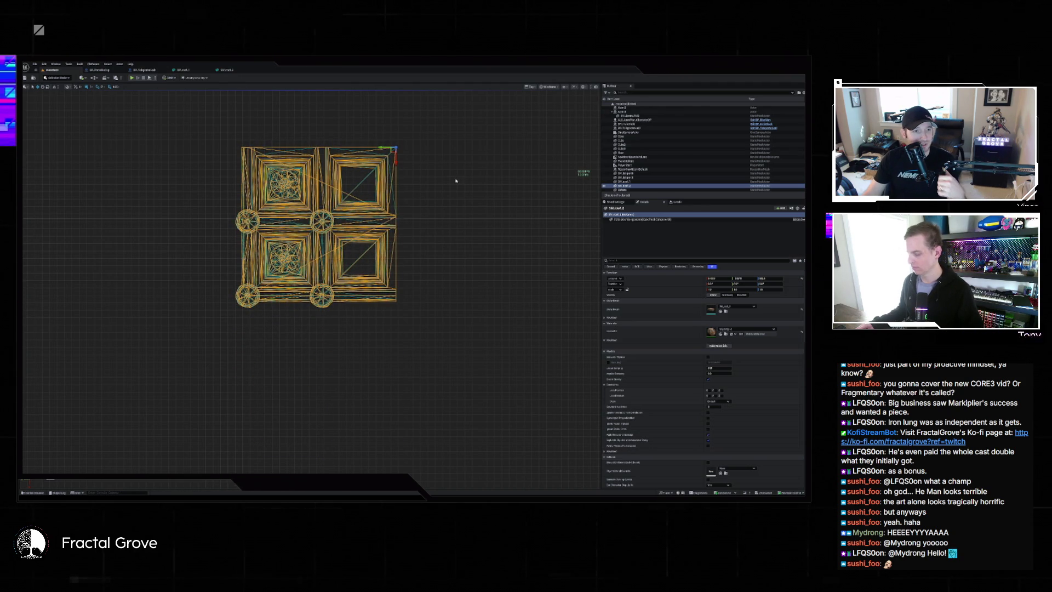
key(alt+g)
drag(427, 205, 428, 165)
key(f)
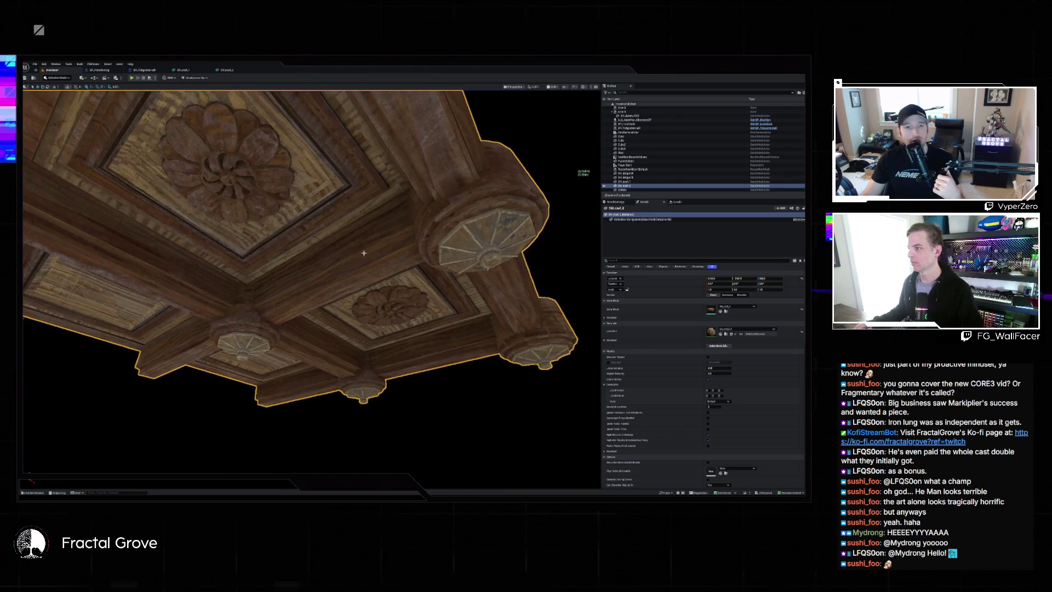
drag(363, 252, 362, 259)
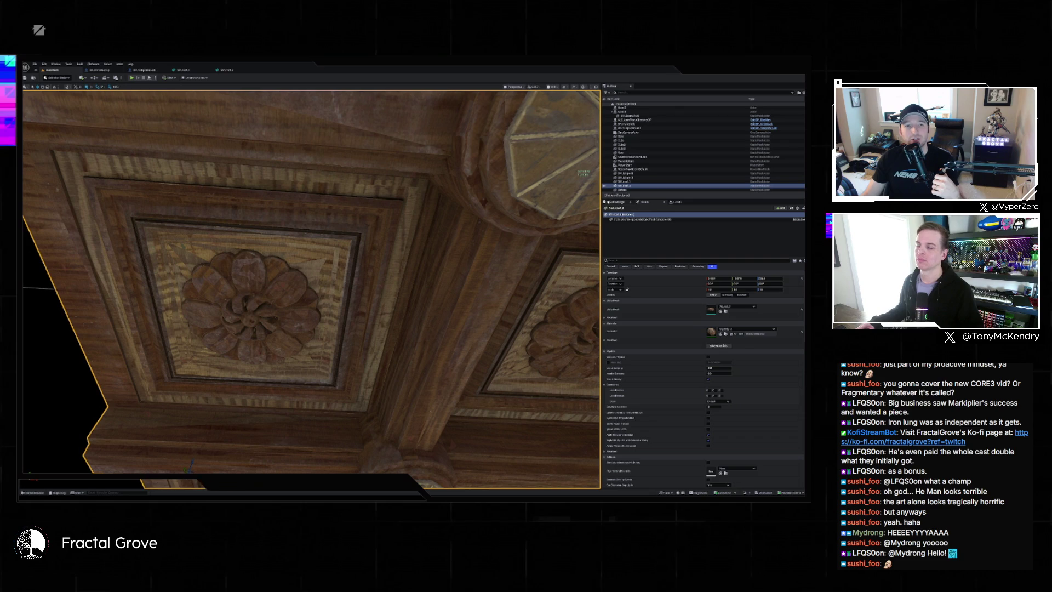
Toggle visibility of the overlapping ceiling meshes in the Outliner to find the flickering duplicate
click(605, 186)
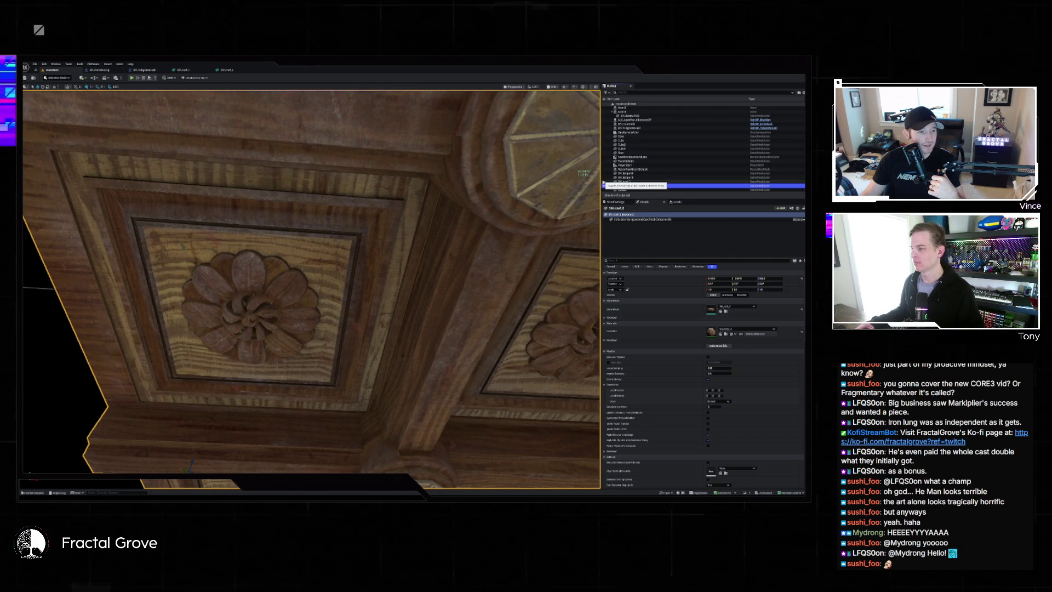
click(606, 181)
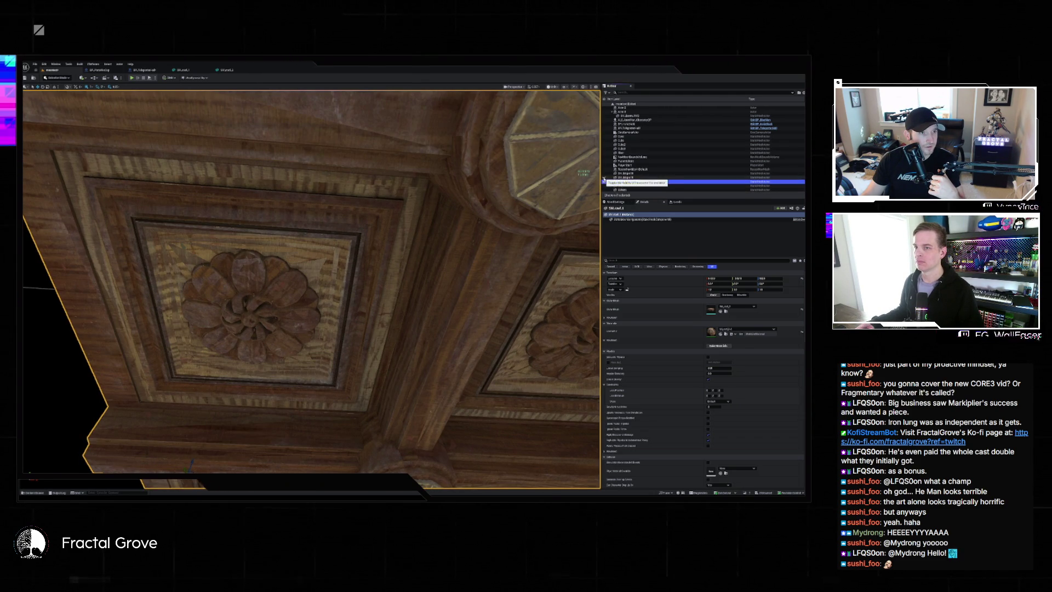
click(605, 182)
click(604, 181)
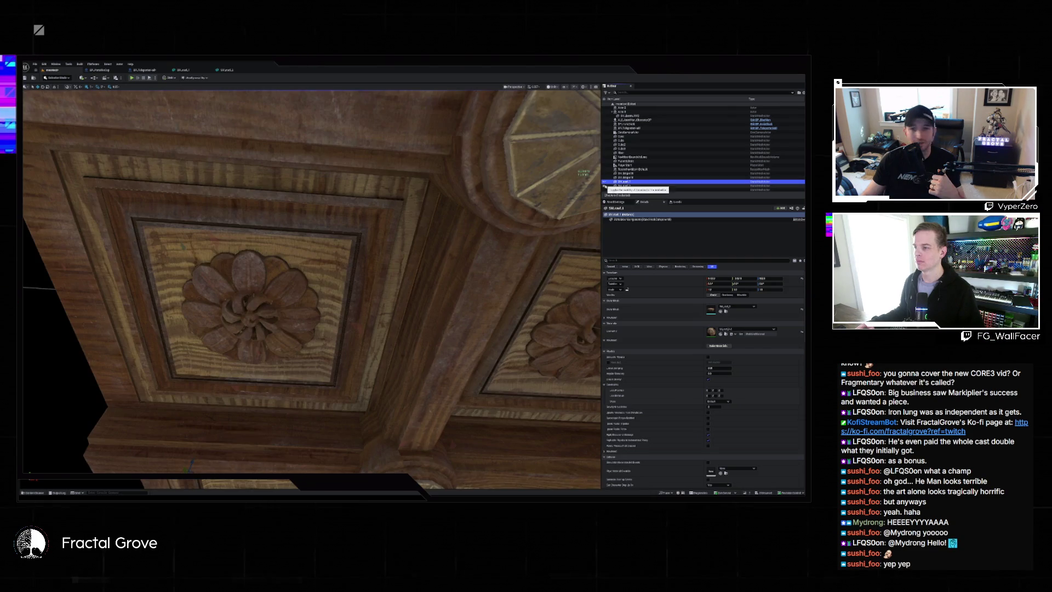
click(604, 186)
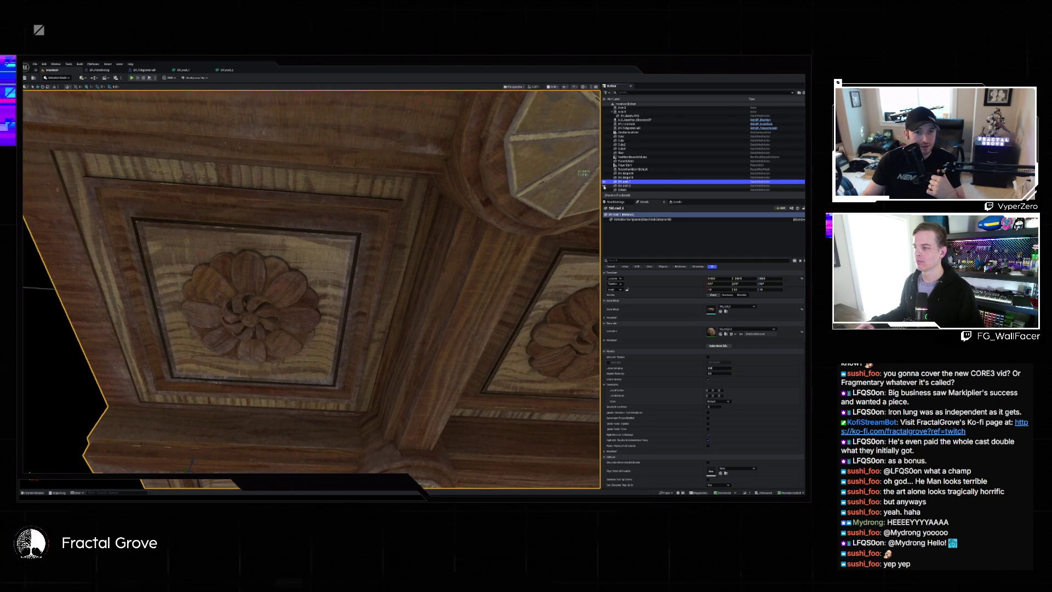
click(605, 186)
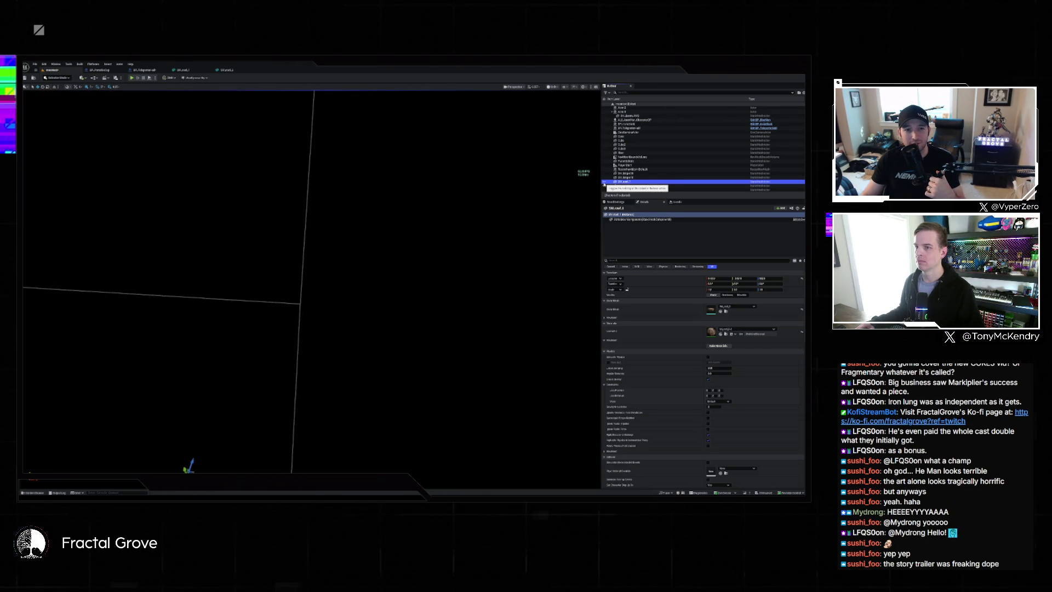
click(605, 186)
click(605, 186)
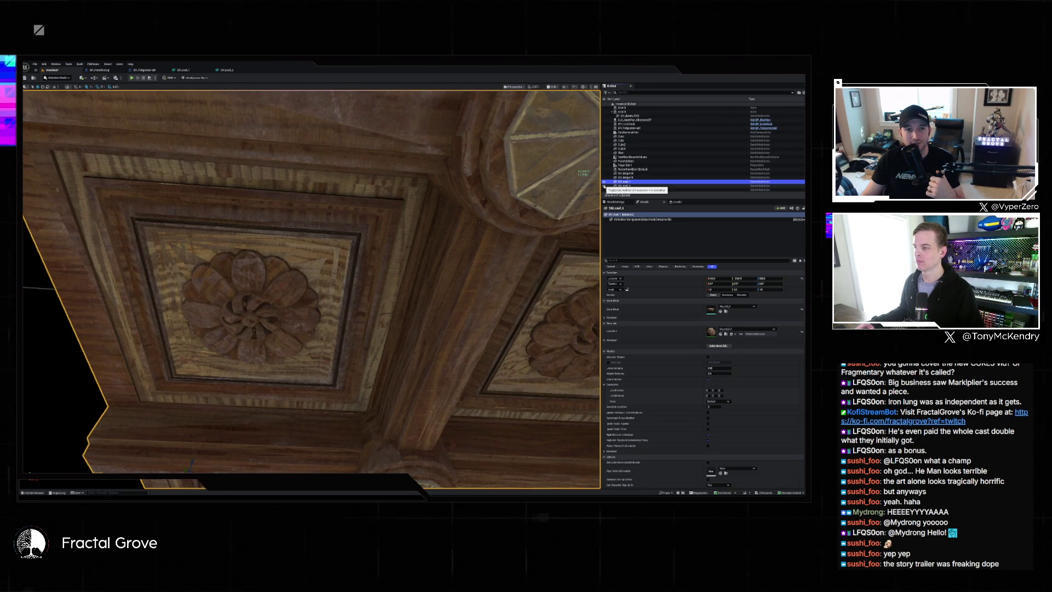
click(605, 187)
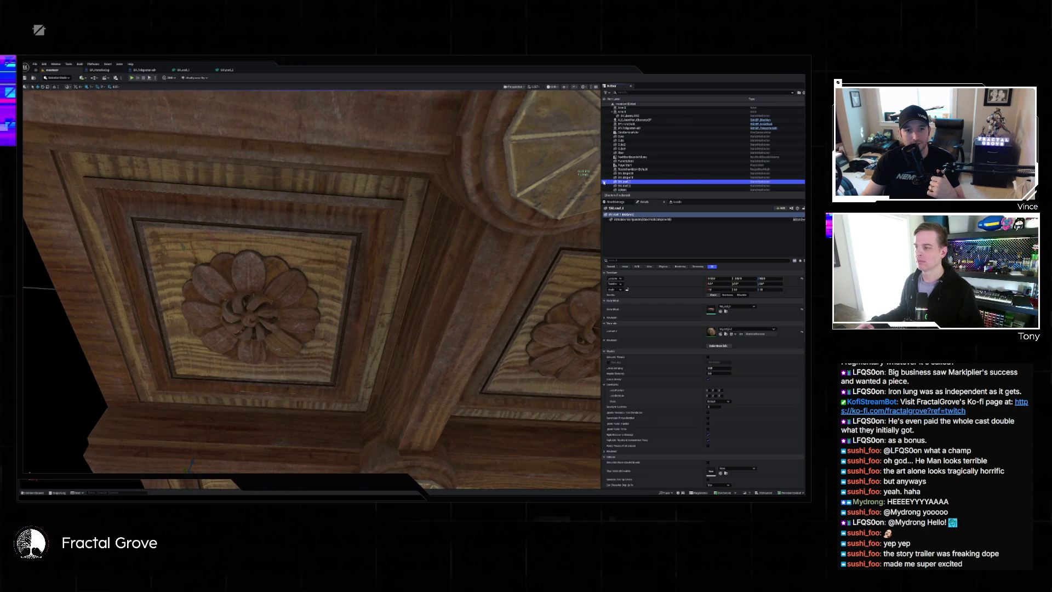
click(605, 187)
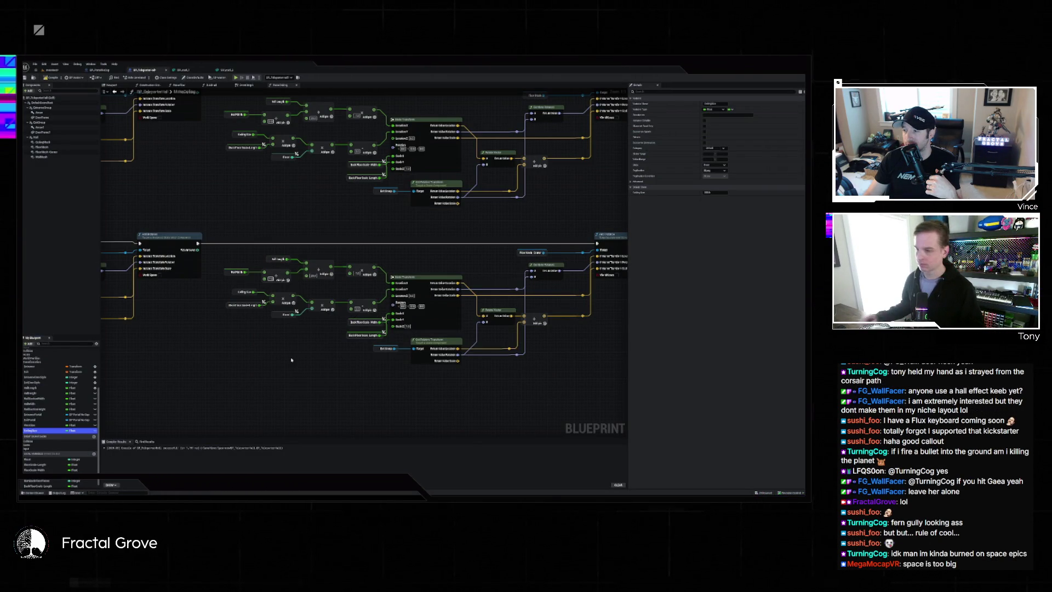
drag(545, 394, 450, 394)
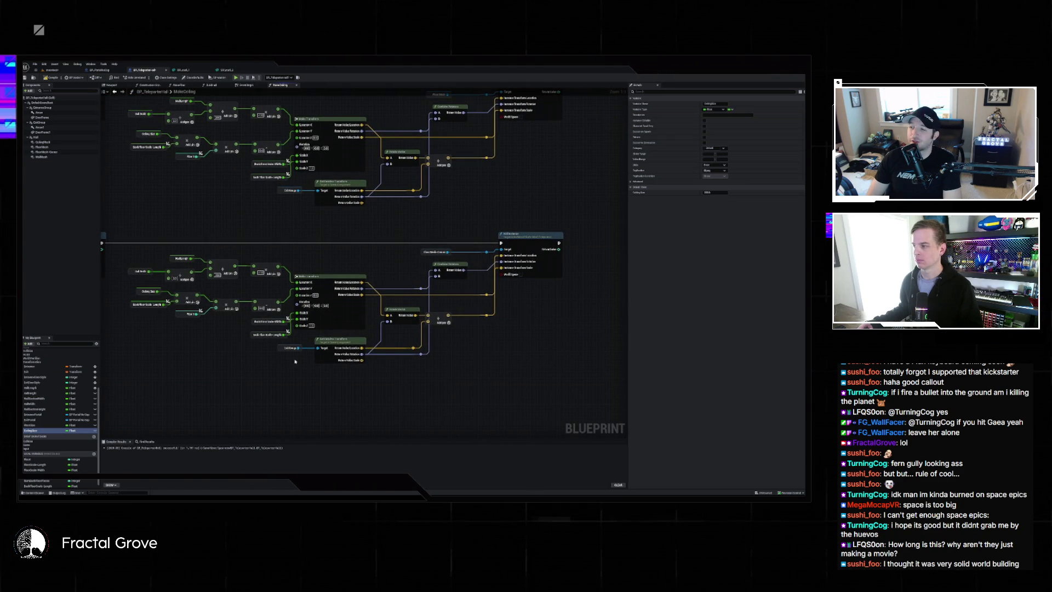
drag(291, 361, 358, 402)
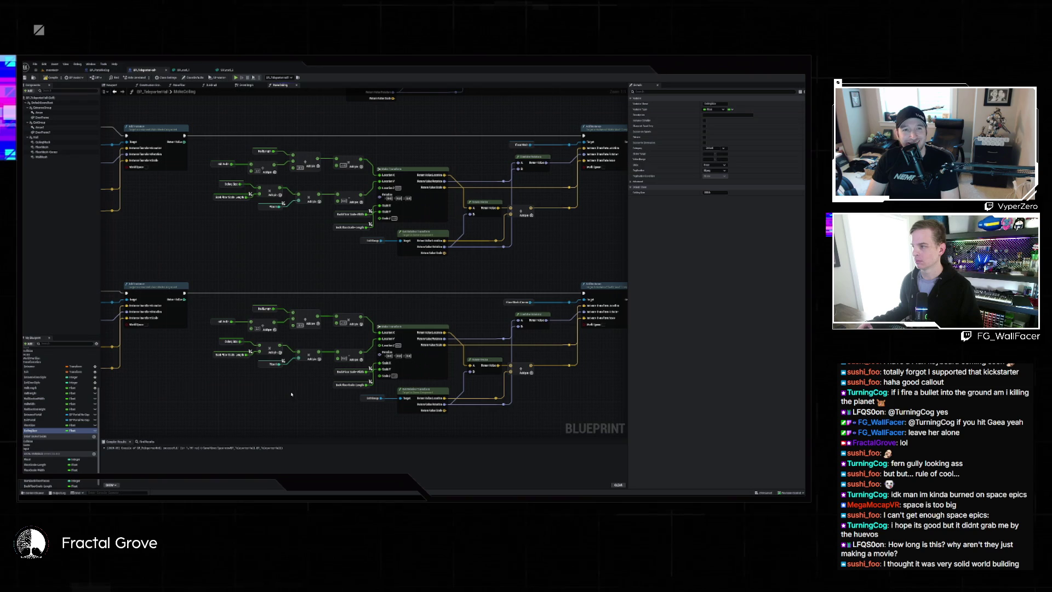
scroll(268, 389, down, 2)
scroll(263, 384, up, 2)
scroll(222, 353, down, 2)
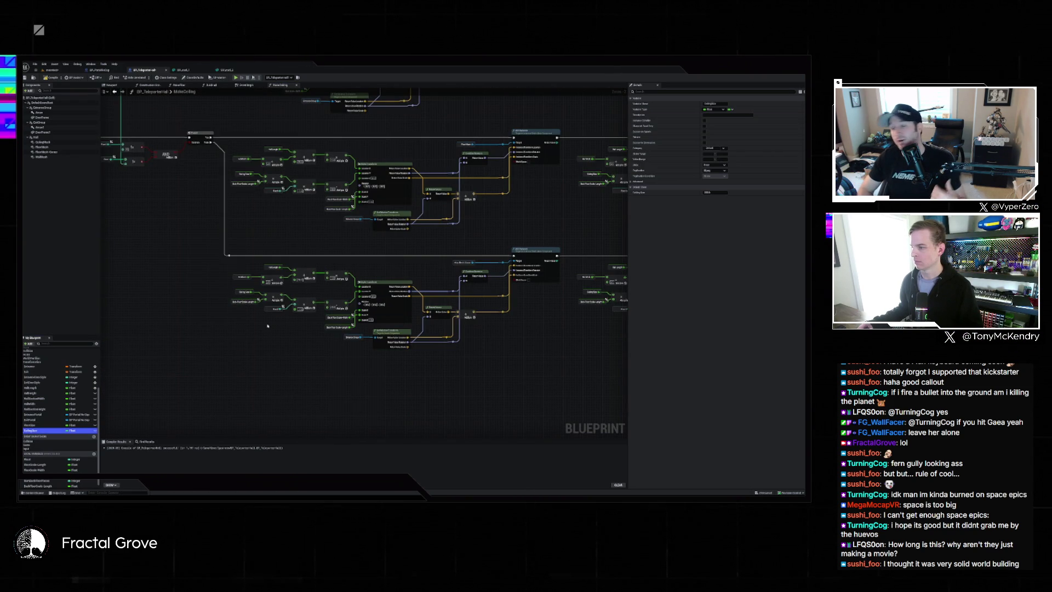
mouse_move(302, 310)
mouse_down()
mouse_move(292, 344)
mouse_move(197, 375)
mouse_move(101, 310)
mouse_up()
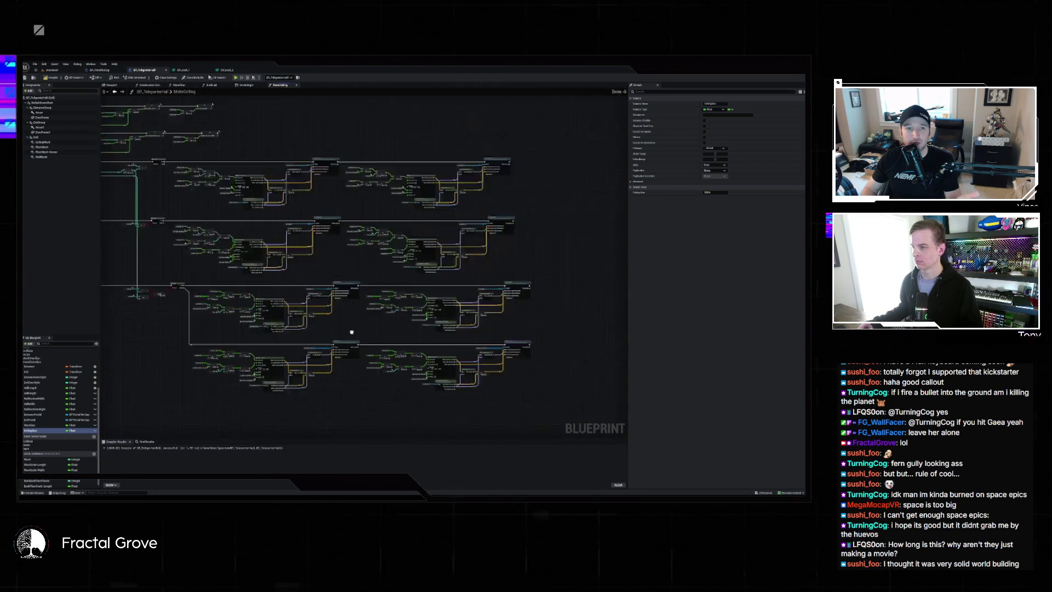
scroll(339, 296, up, 1)
scroll(310, 303, down, 1)
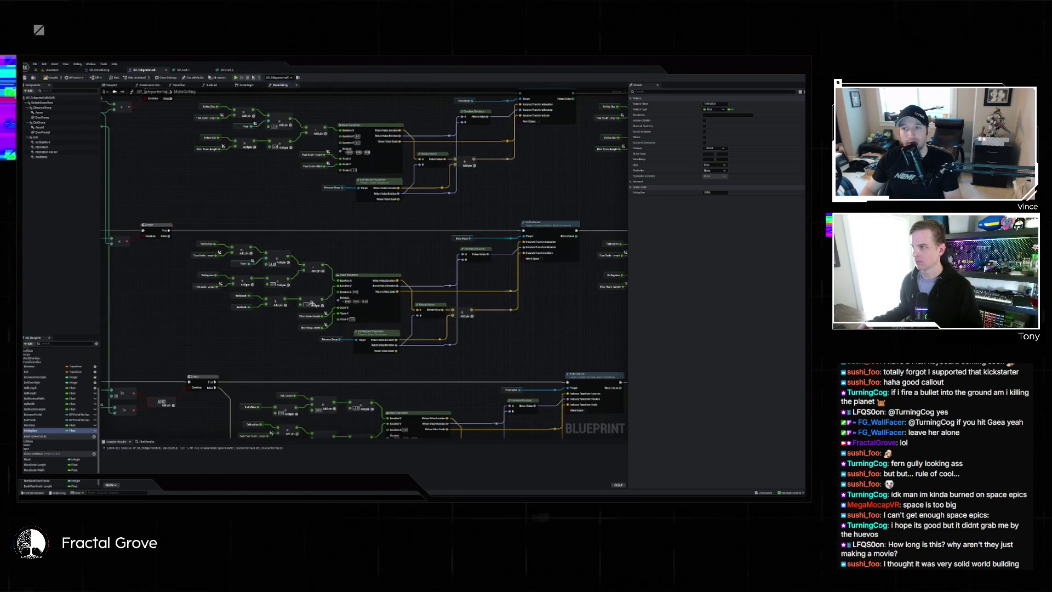
mouse_move(310, 303)
mouse_down()
mouse_move(403, 319)
mouse_move(364, 396)
mouse_move(553, 395)
mouse_up()
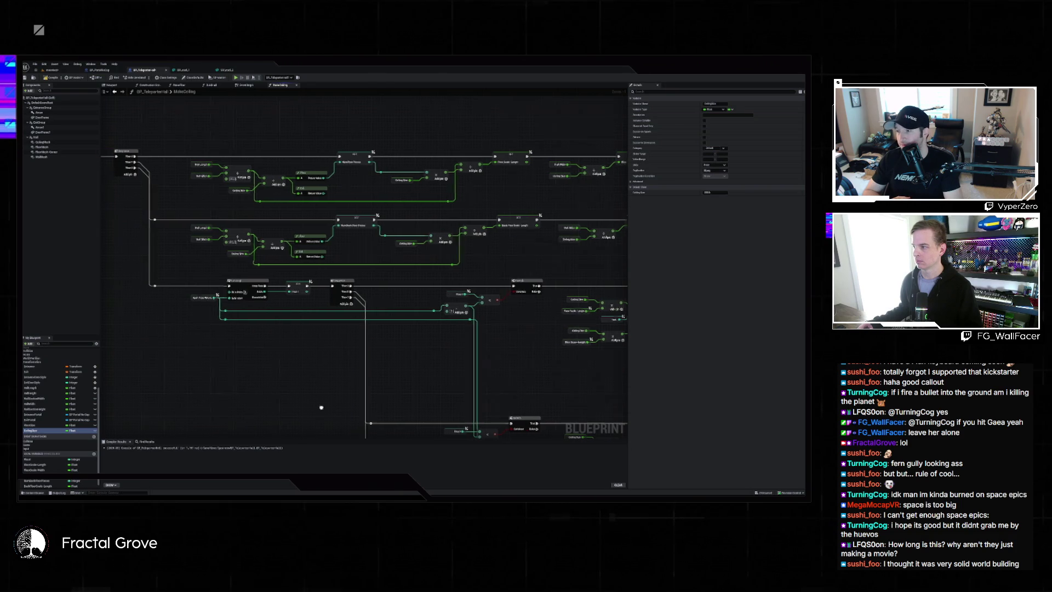
scroll(325, 371, down, 1)
scroll(325, 372, up, 1)
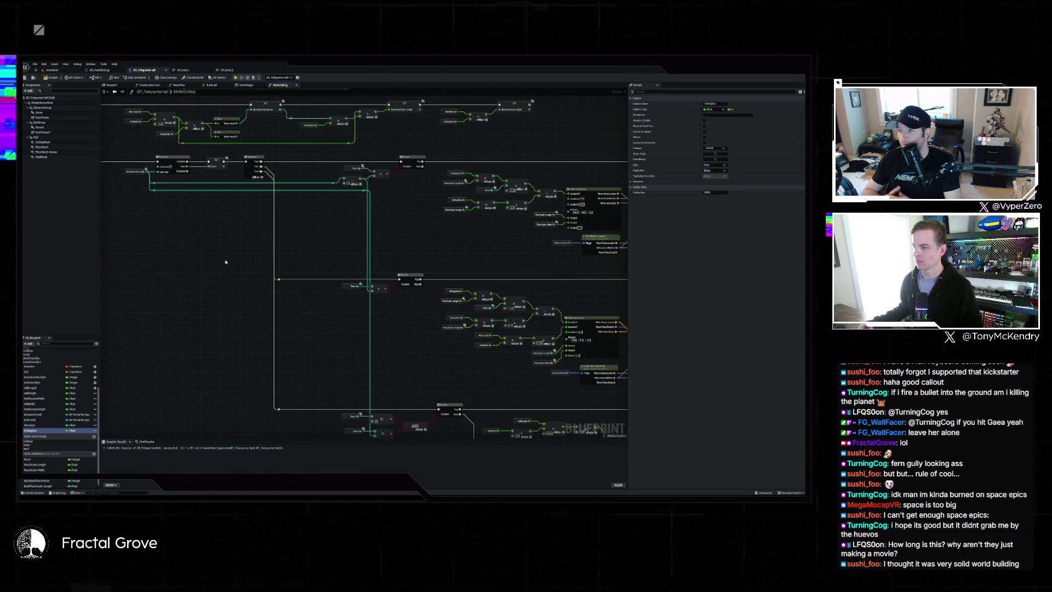
scroll(217, 234, up, 2)
scroll(217, 235, down, 1)
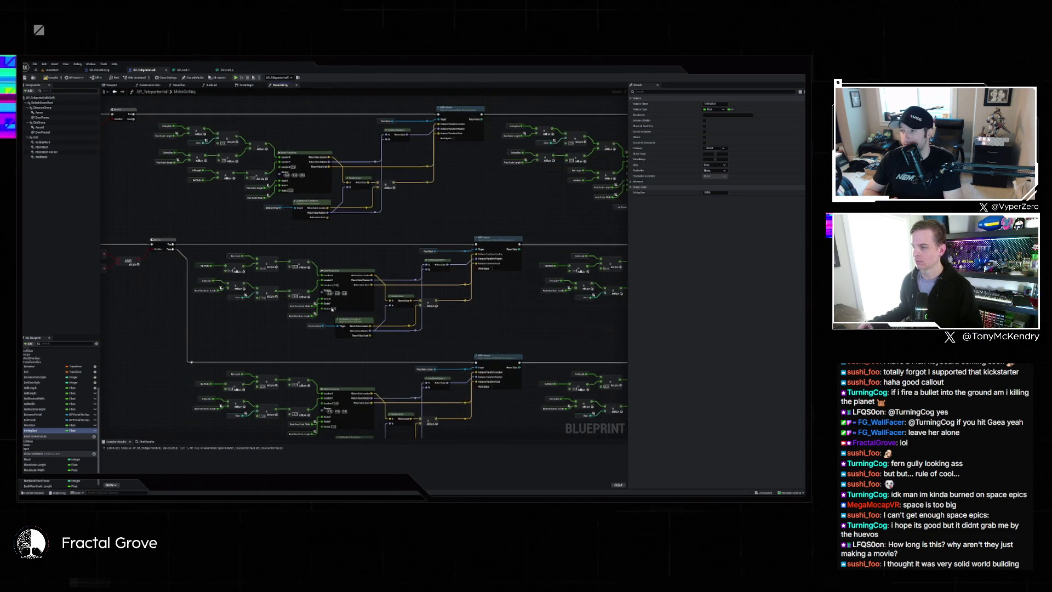
scroll(281, 266, up, 1)
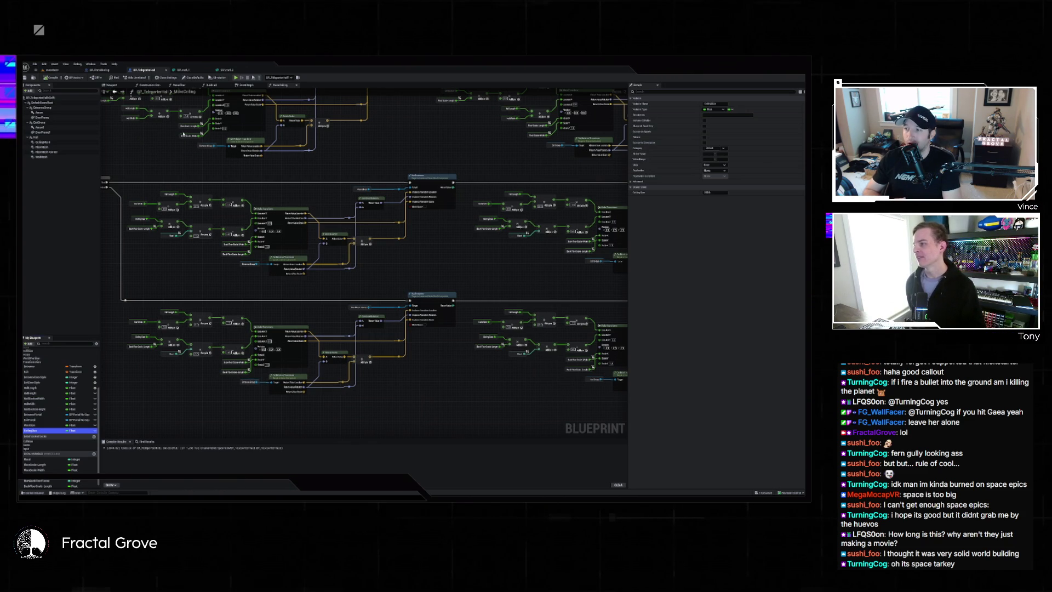
click(249, 166)
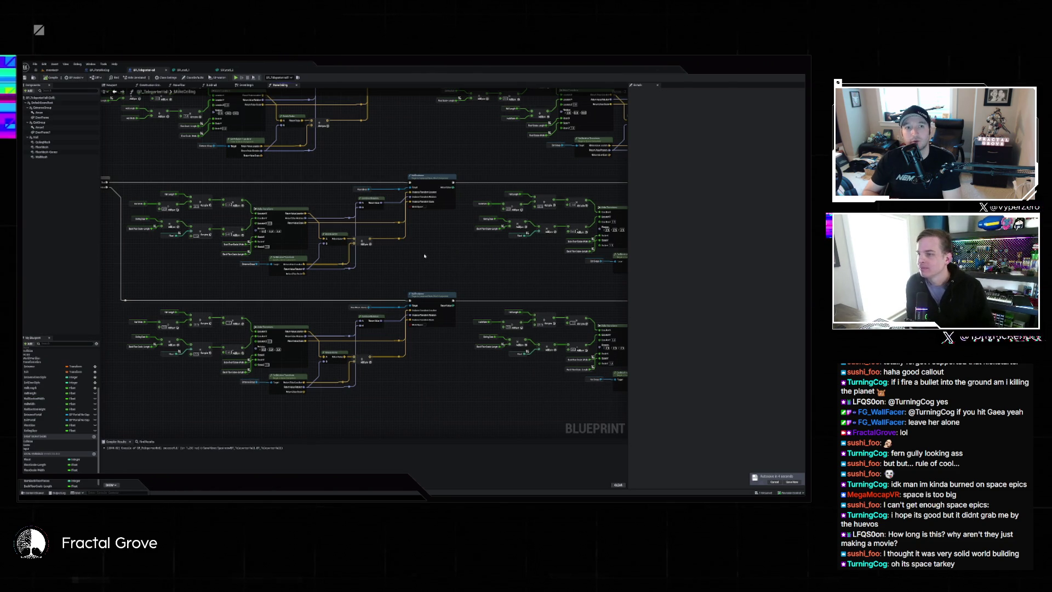
mouse_move(438, 252)
mouse_down()
mouse_move(294, 249)
mouse_move(380, 263)
mouse_move(385, 277)
mouse_up()
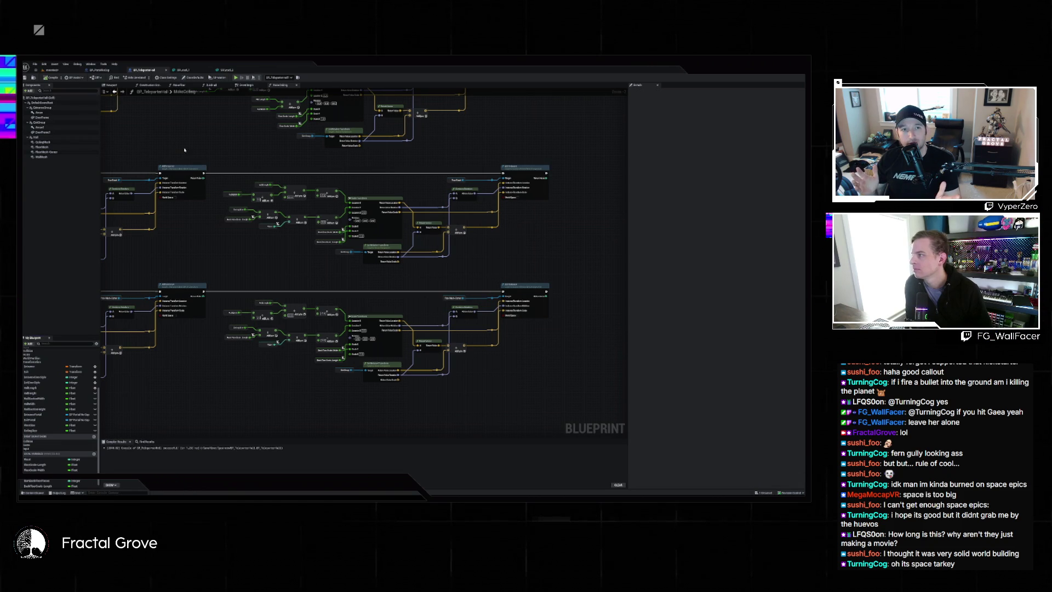
scroll(183, 278, down, 5)
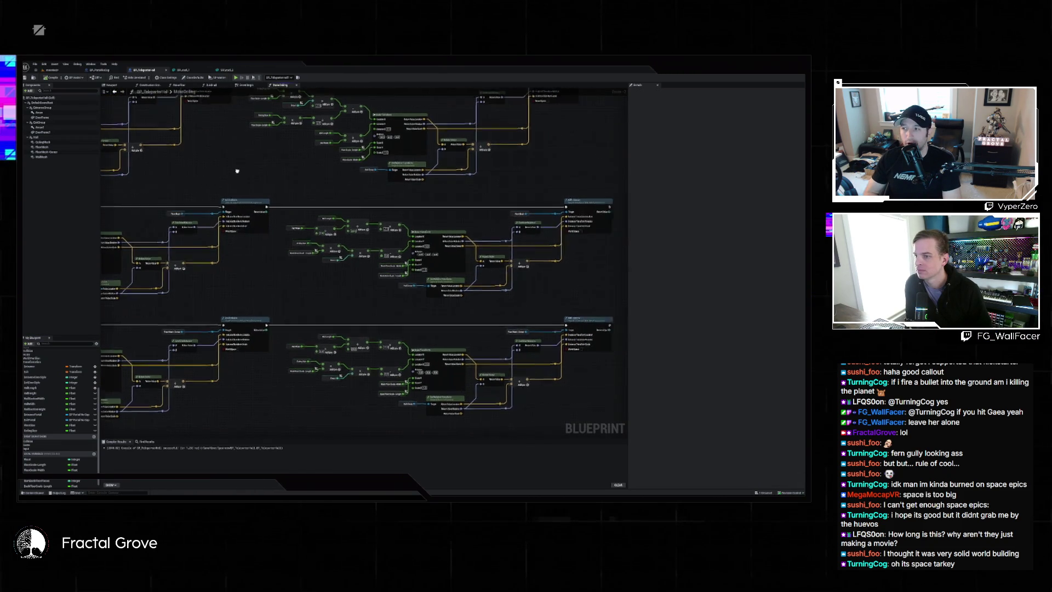
scroll(183, 278, down, 5)
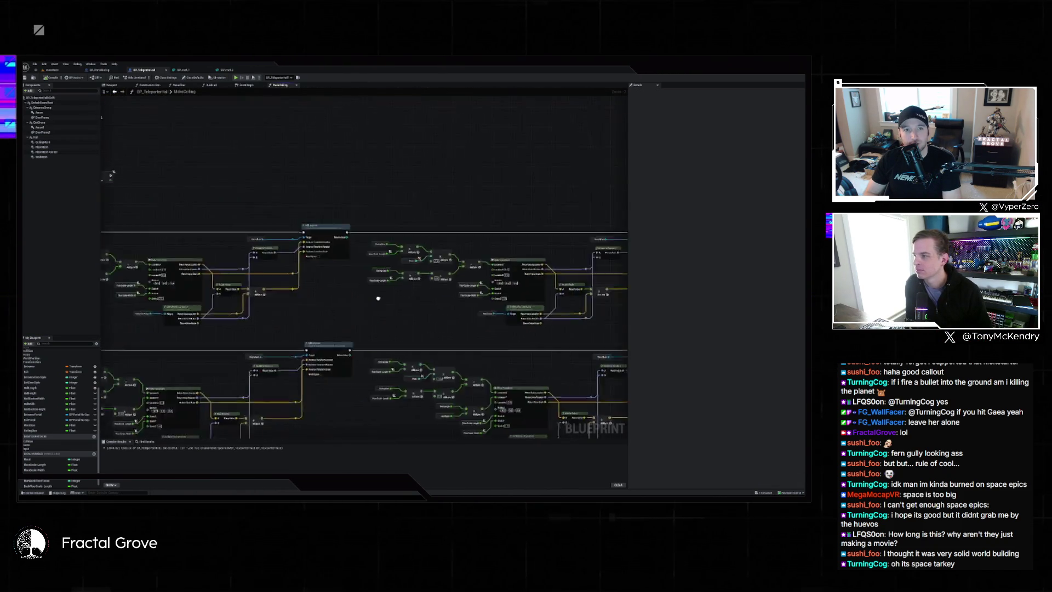
scroll(227, 237, up, 5)
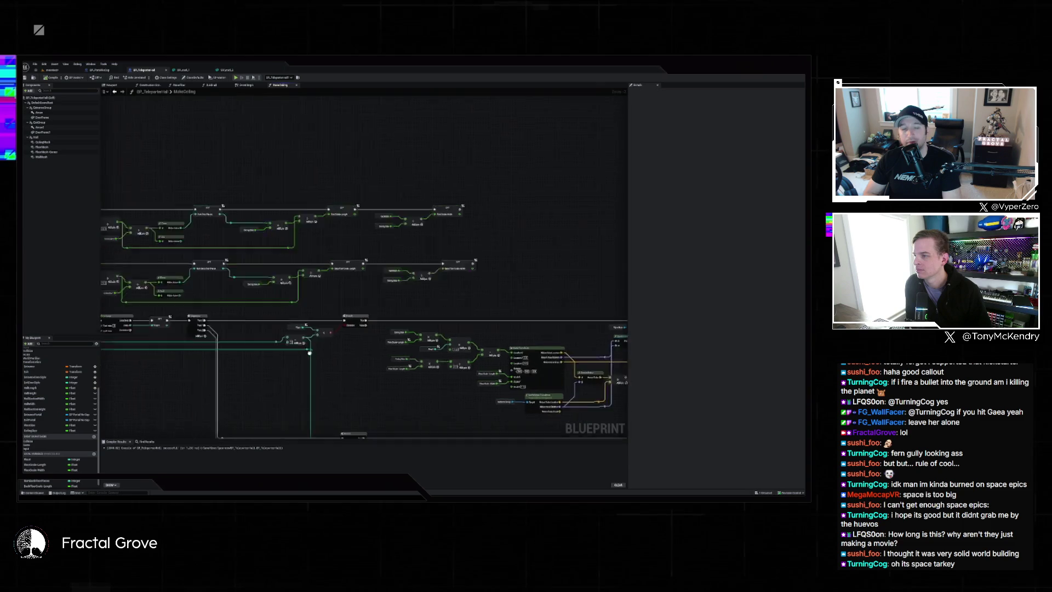
scroll(465, 306, up, 4)
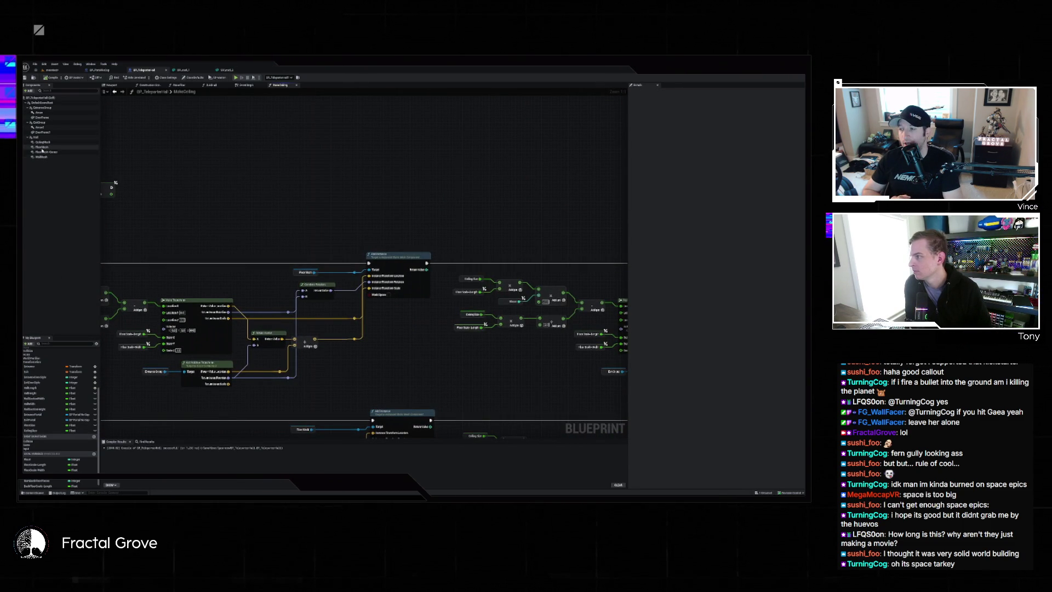
Drag CeilingMesh getters into the graph beside the top ceiling add-instance nodes
click(42, 142)
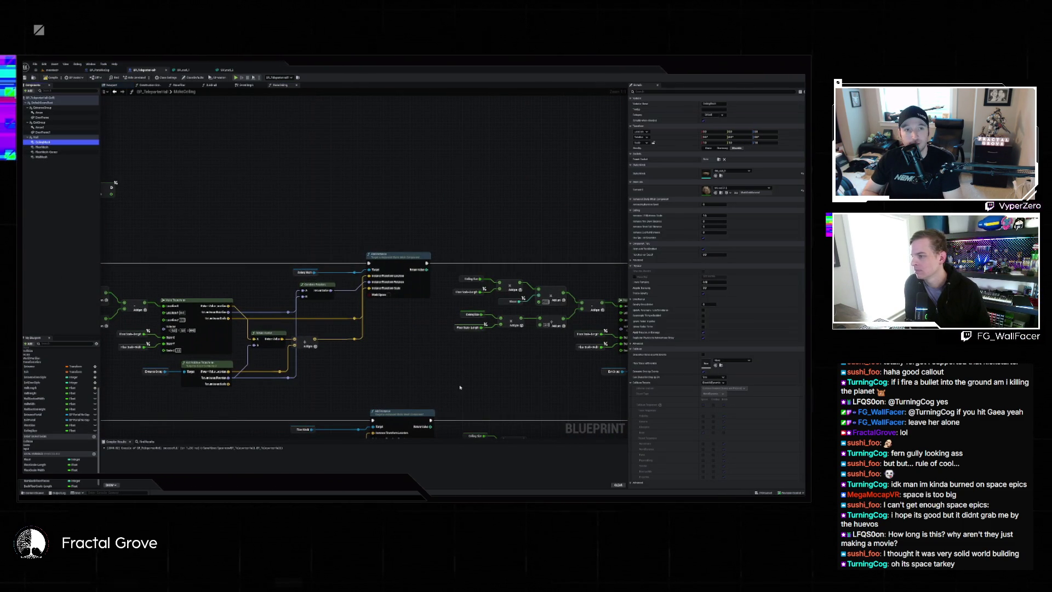
drag(41, 142, 444, 249)
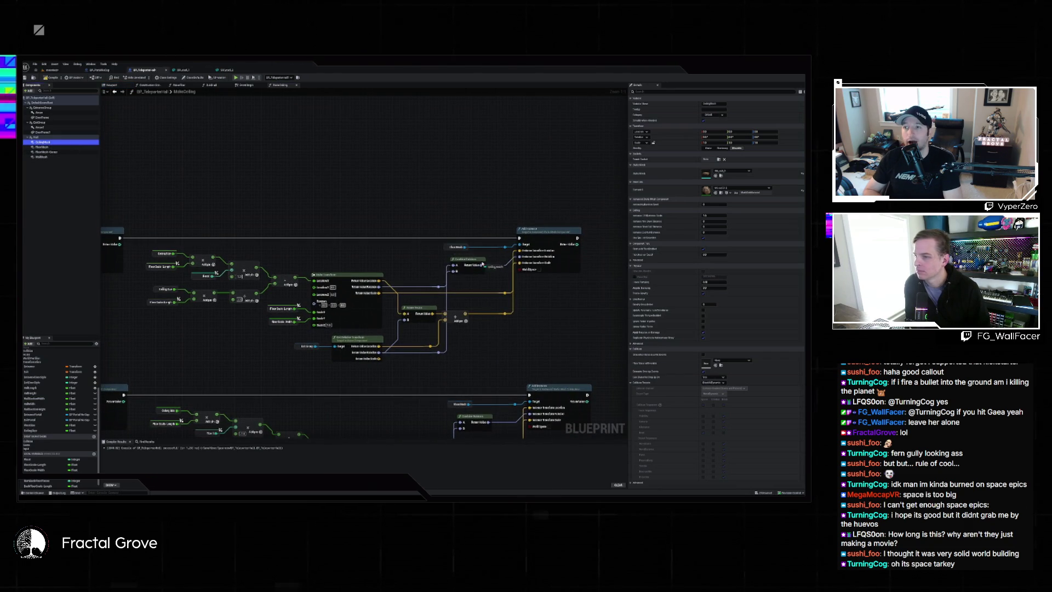
scroll(497, 312, down, 5)
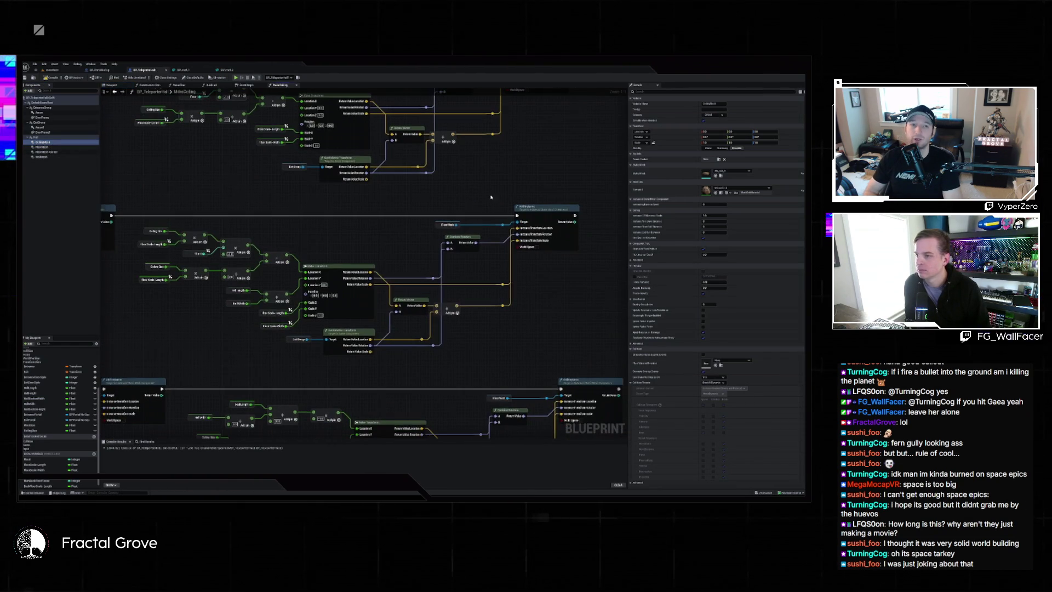
drag(55, 144, 251, 195)
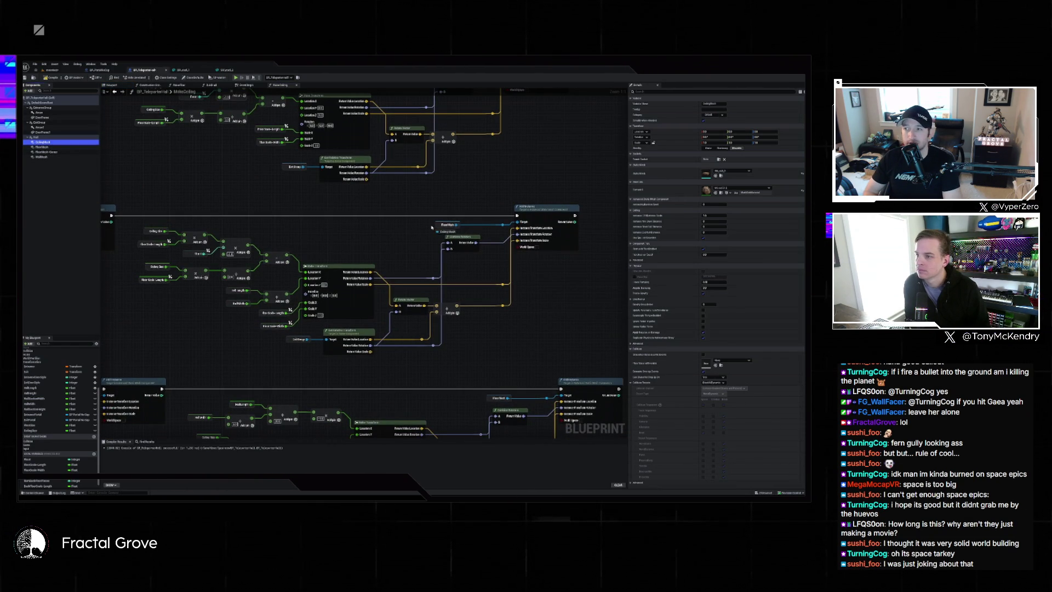
mouse_move(147, 281)
mouse_down()
mouse_move(172, 168)
mouse_move(379, 242)
mouse_up()
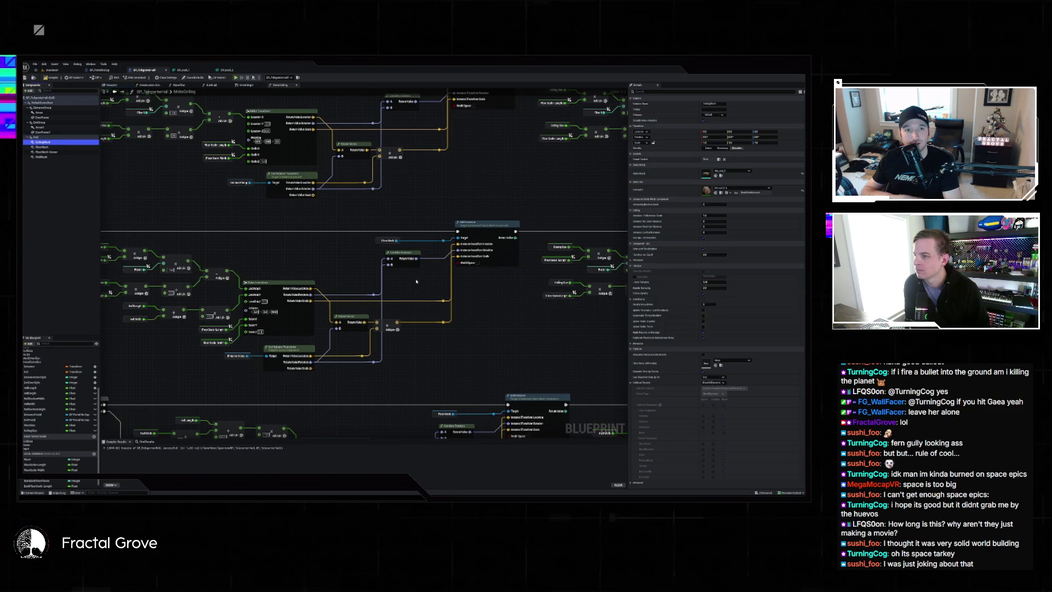
drag(416, 281, 375, 294)
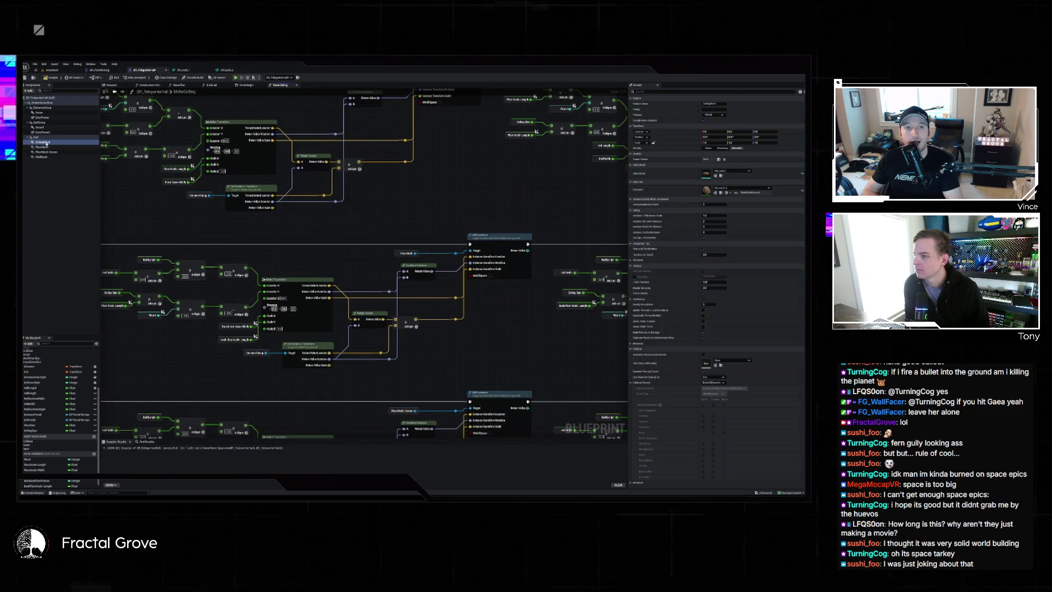
Wire CeilingMesh into the middle and bottom AddInstance Target pins, undoing a wrong hookup
drag(46, 143, 371, 259)
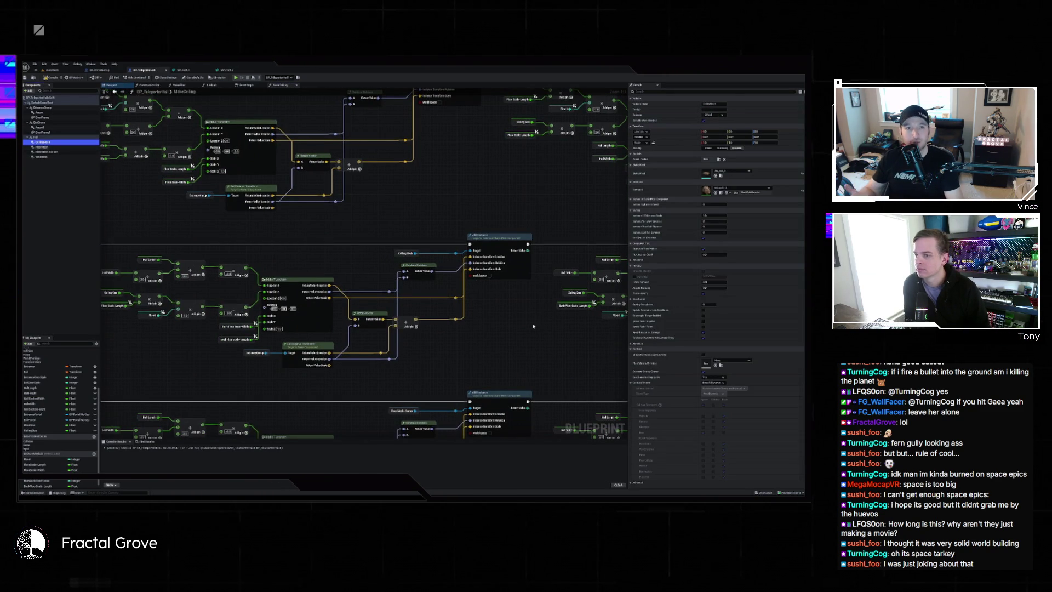
key(ctrl+z)
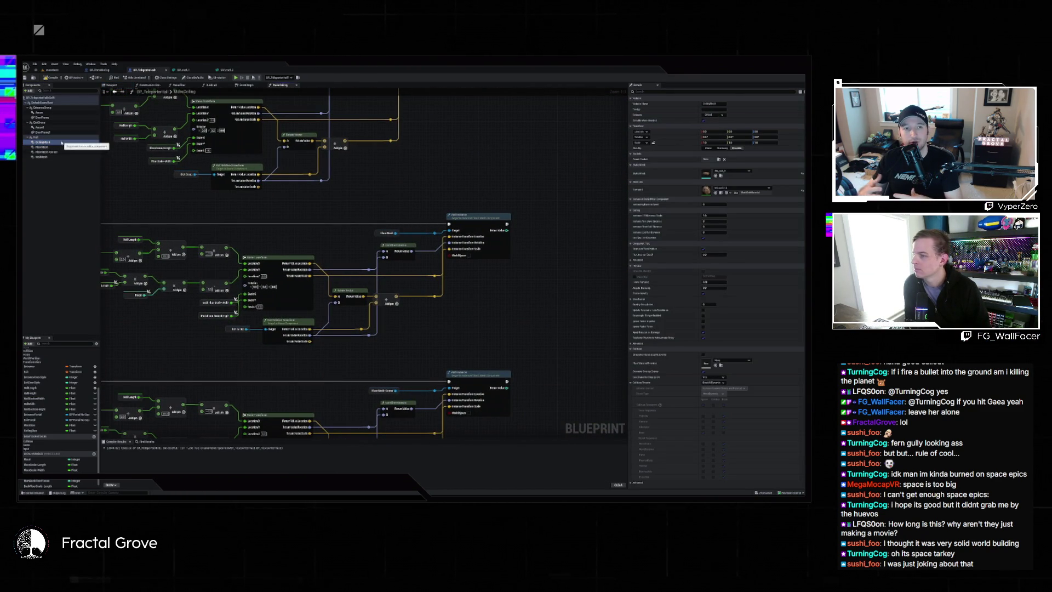
drag(61, 142, 405, 235)
key(ctrl+z)
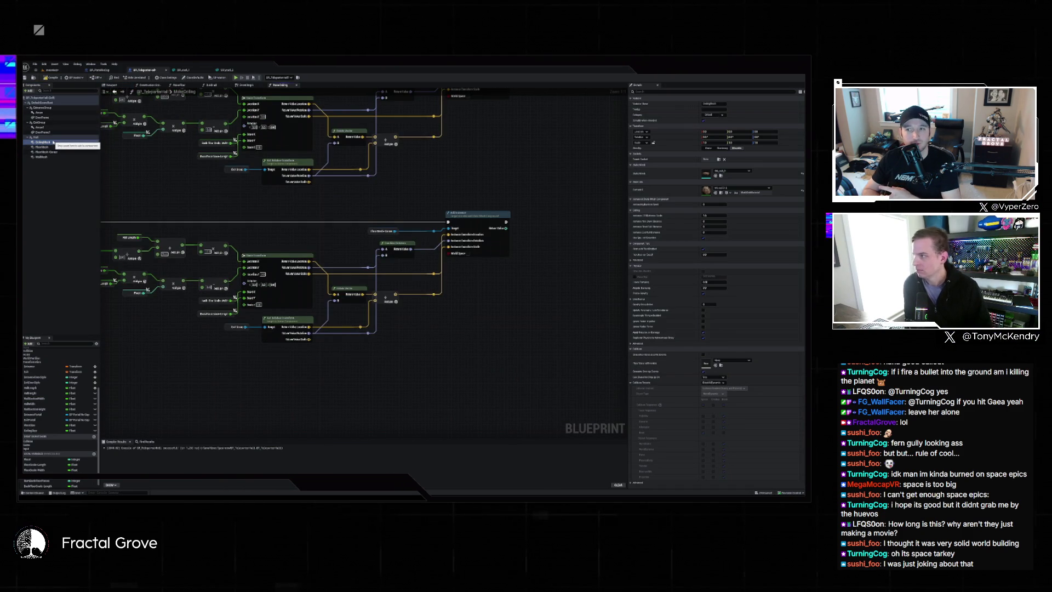
drag(54, 142, 210, 177)
drag(368, 235, 420, 254)
click(54, 141)
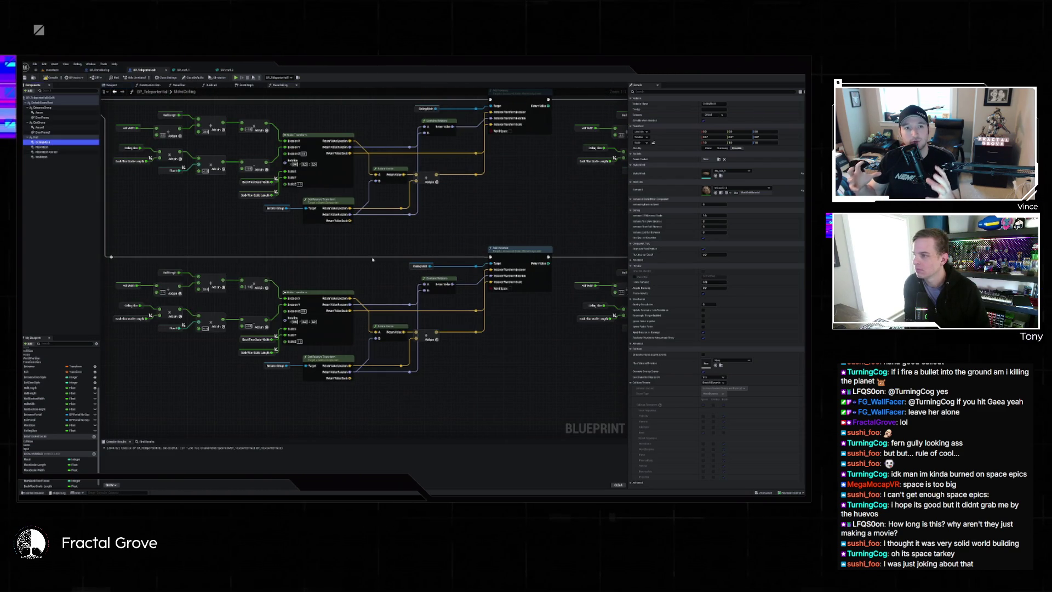
scroll(302, 238, down, 1)
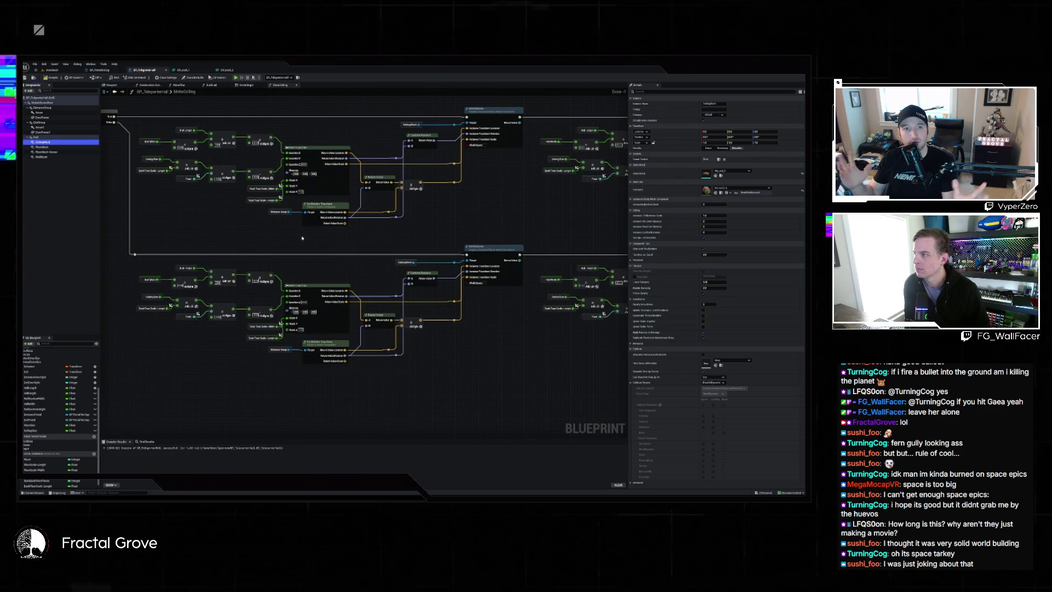
Compile BP_Teleporter, then zoom the graph out and back to 1:1
click(48, 78)
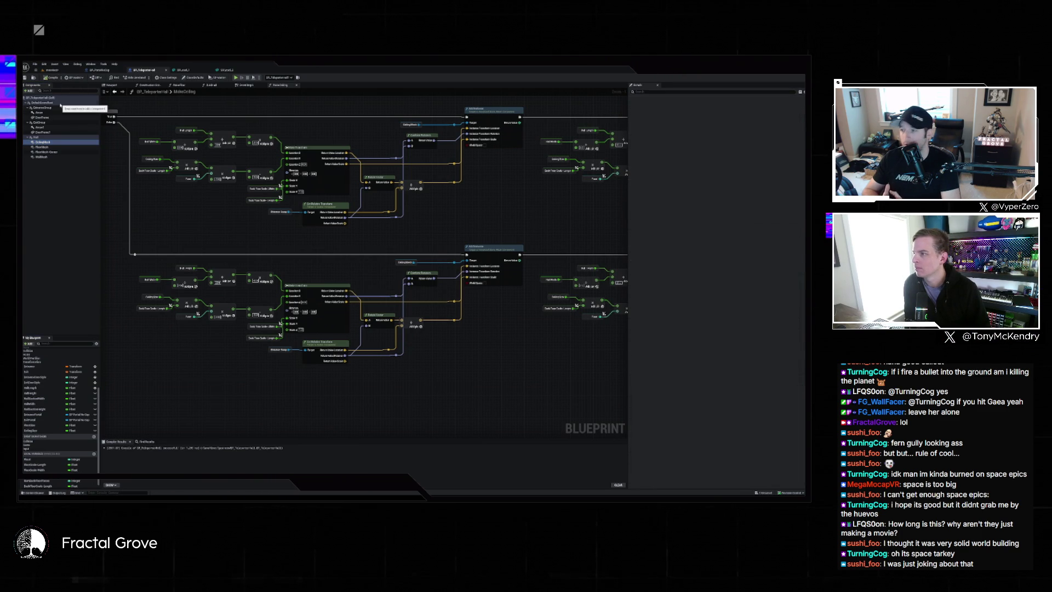
scroll(296, 191, down, 4)
scroll(296, 192, up, 6)
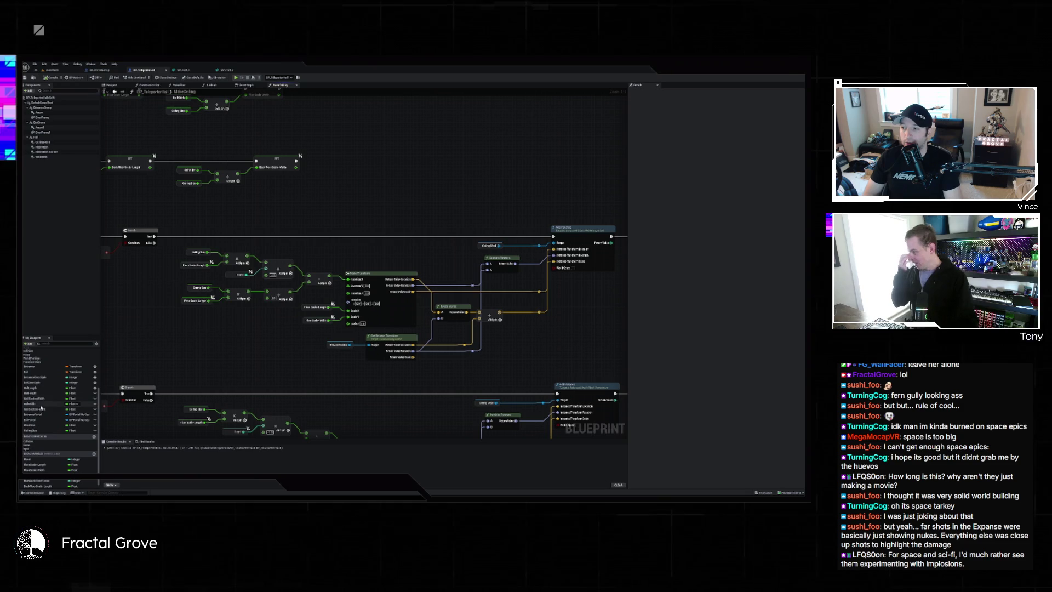
Move the Hall Height getter beside Make Transform and pan through the later MakeCeiling rows
click(41, 393)
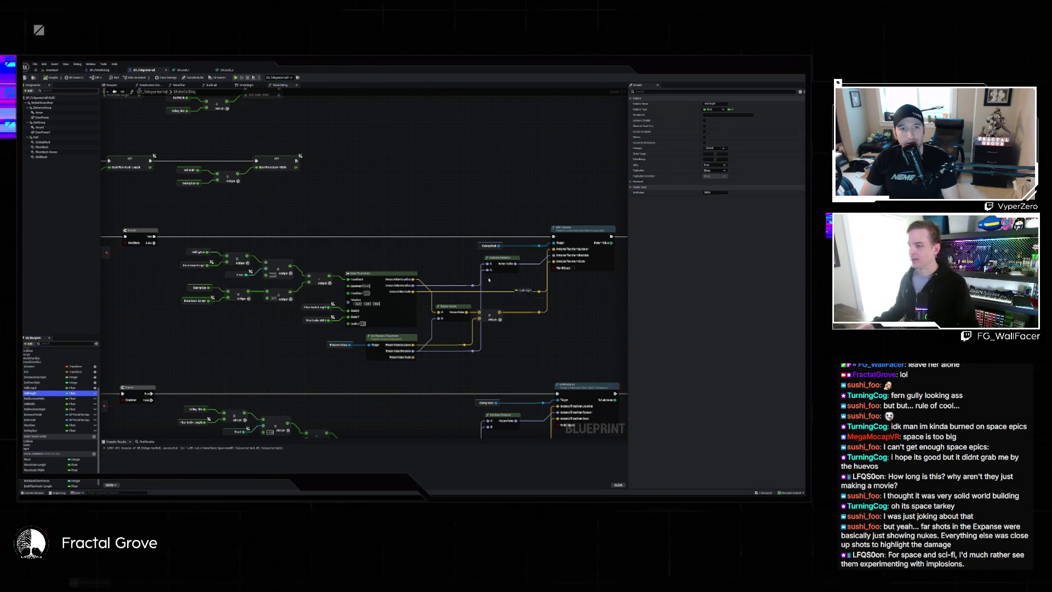
drag(524, 289, 316, 294)
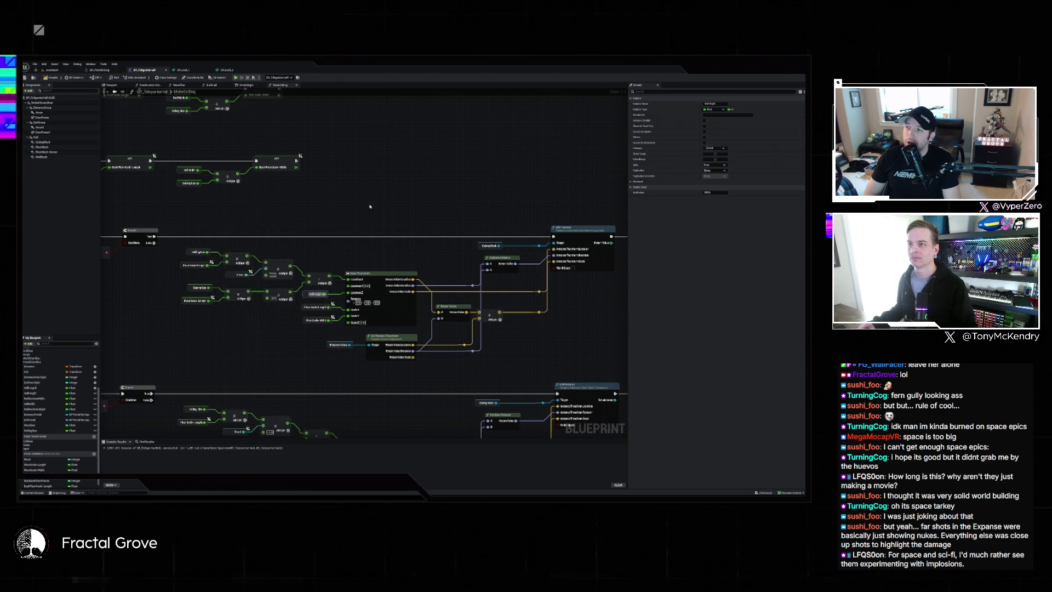
scroll(369, 207, down, 4)
scroll(359, 251, up, 4)
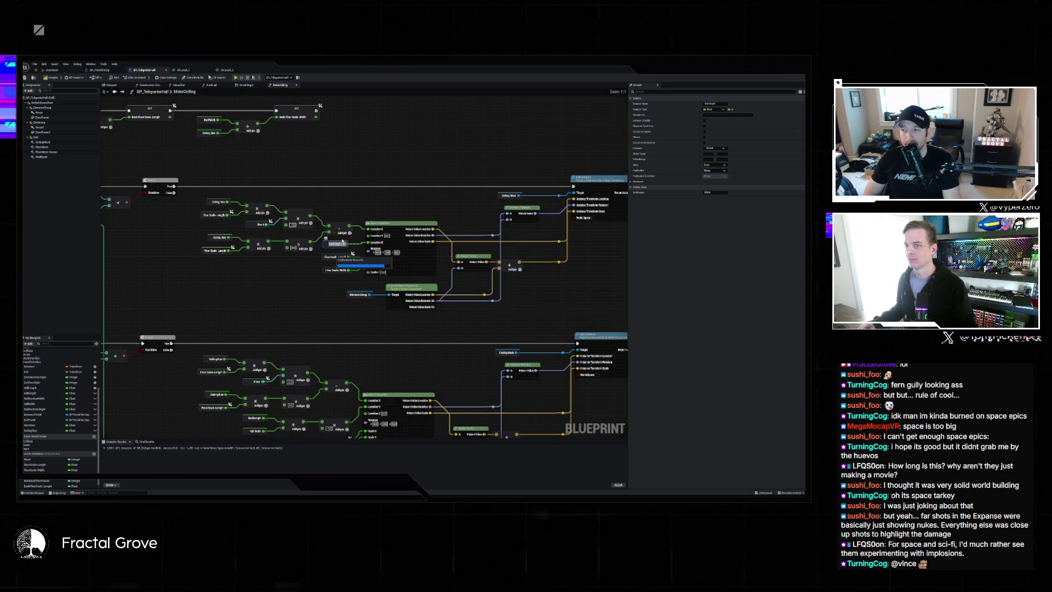
key(ctrl+z)
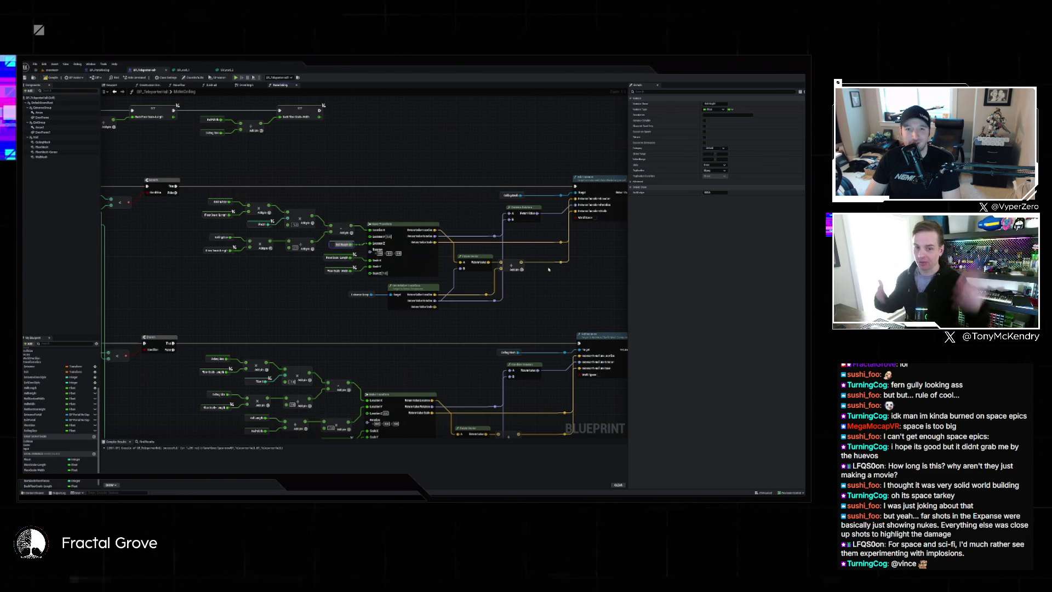
drag(548, 269, 372, 253)
drag(482, 250, 348, 267)
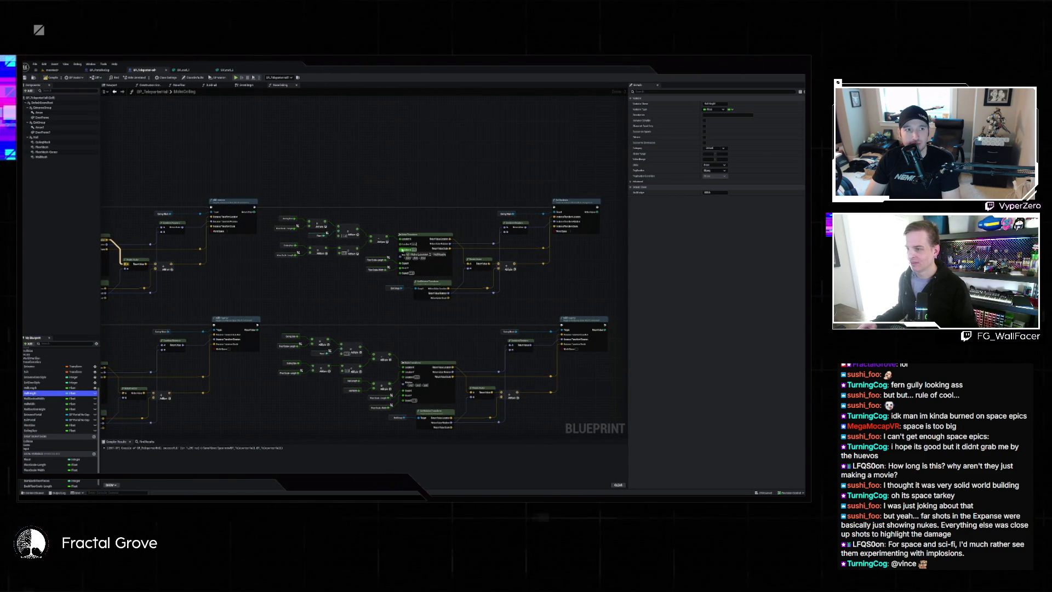
scroll(389, 259, down, 2)
mouse_move(389, 260)
mouse_down()
mouse_move(259, 265)
mouse_move(274, 262)
mouse_up()
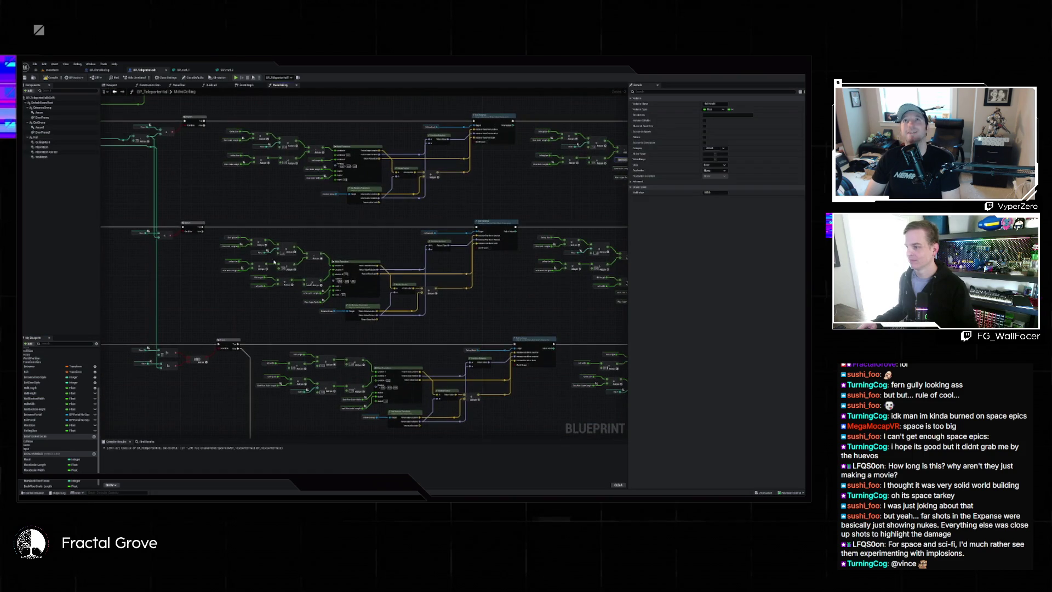
scroll(358, 273, up, 2)
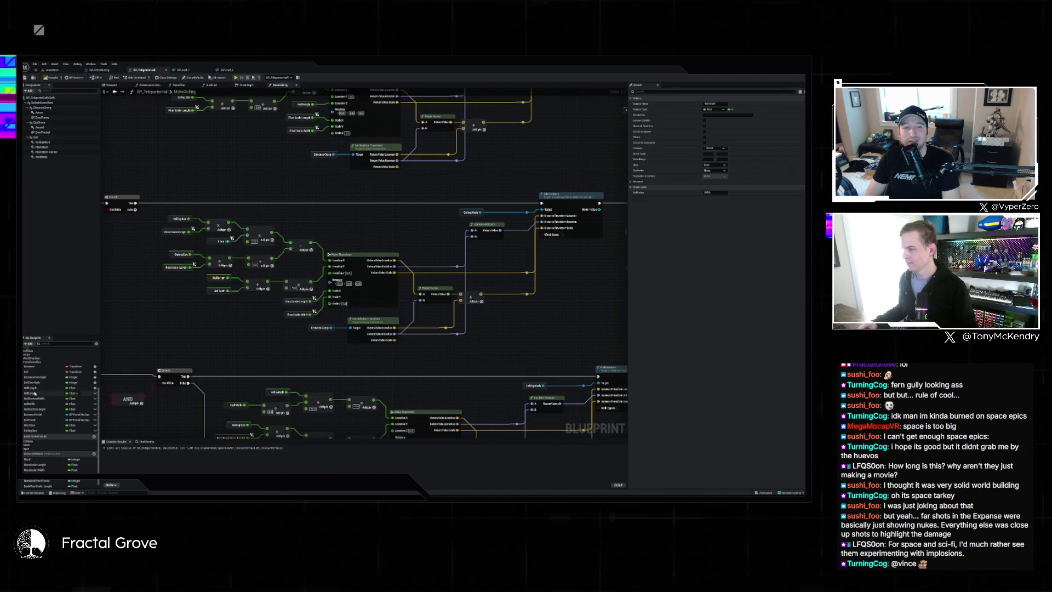
Feed Hall Height into Make Transform's Location Z for the ceiling rows
drag(34, 393, 373, 320)
drag(344, 276, 343, 273)
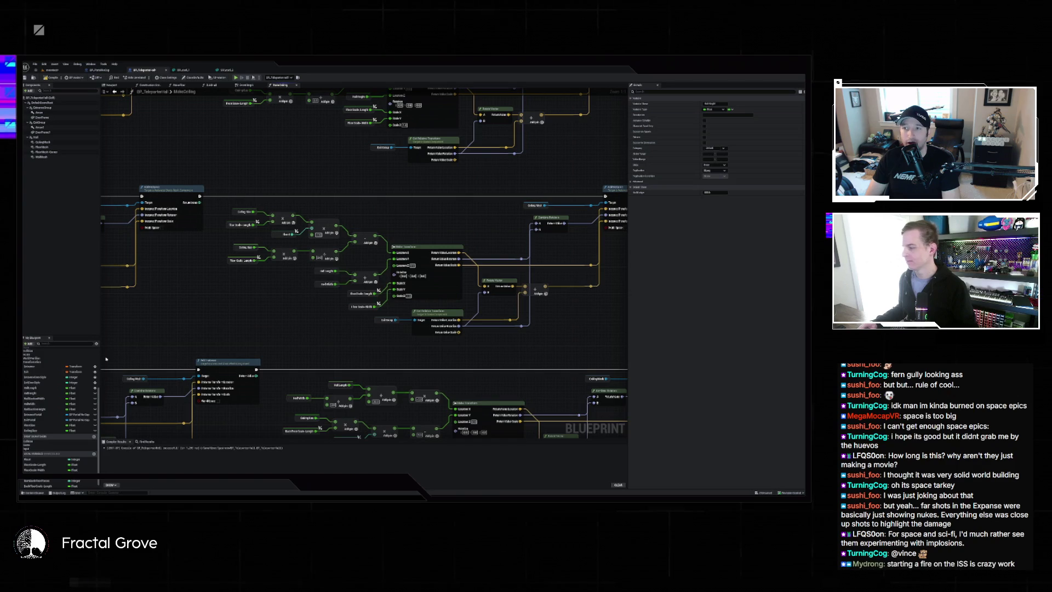
click(43, 394)
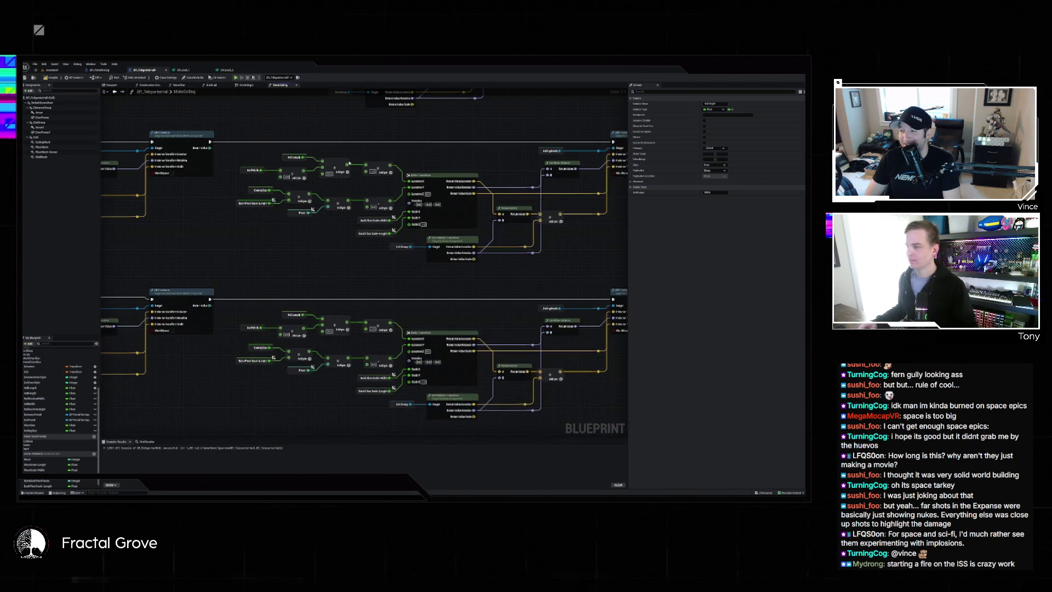
click(43, 394)
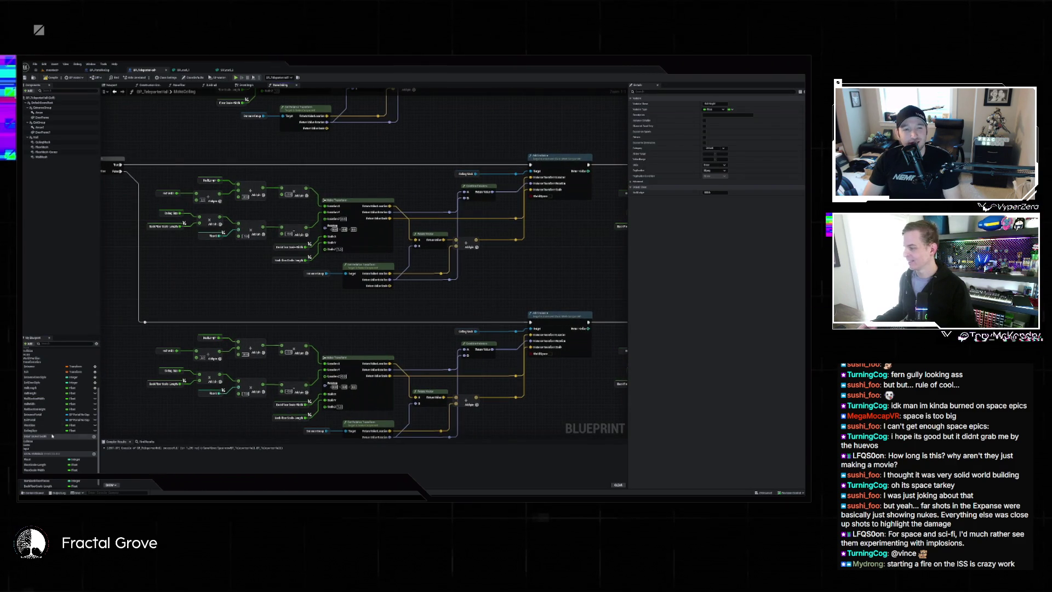
drag(36, 393, 331, 219)
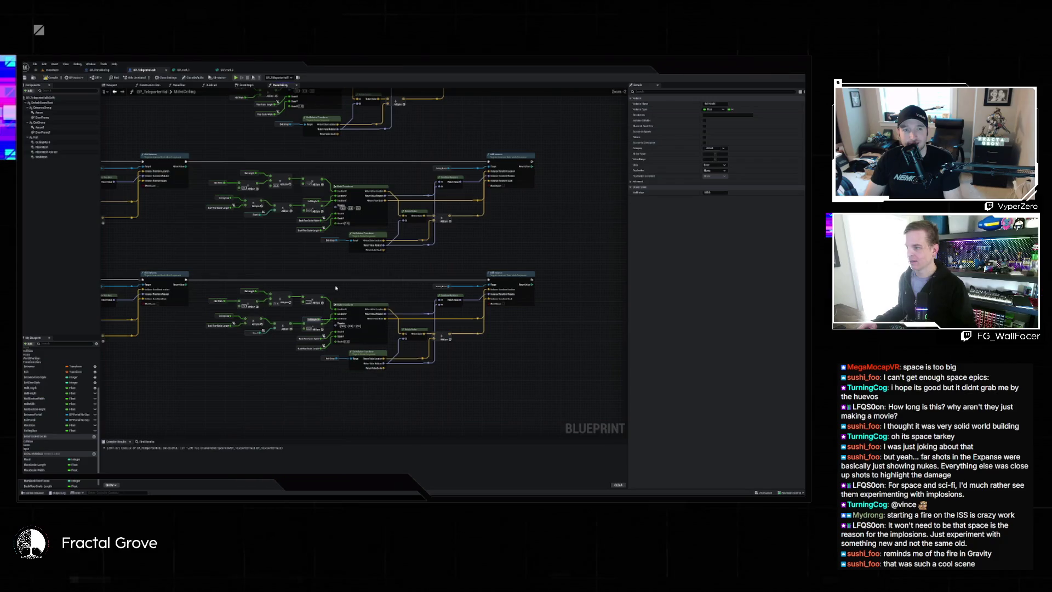
Look over the remaining ceiling node rows, then bring up the EventGraph's BeginPlay logic
scroll(458, 323, down, 3)
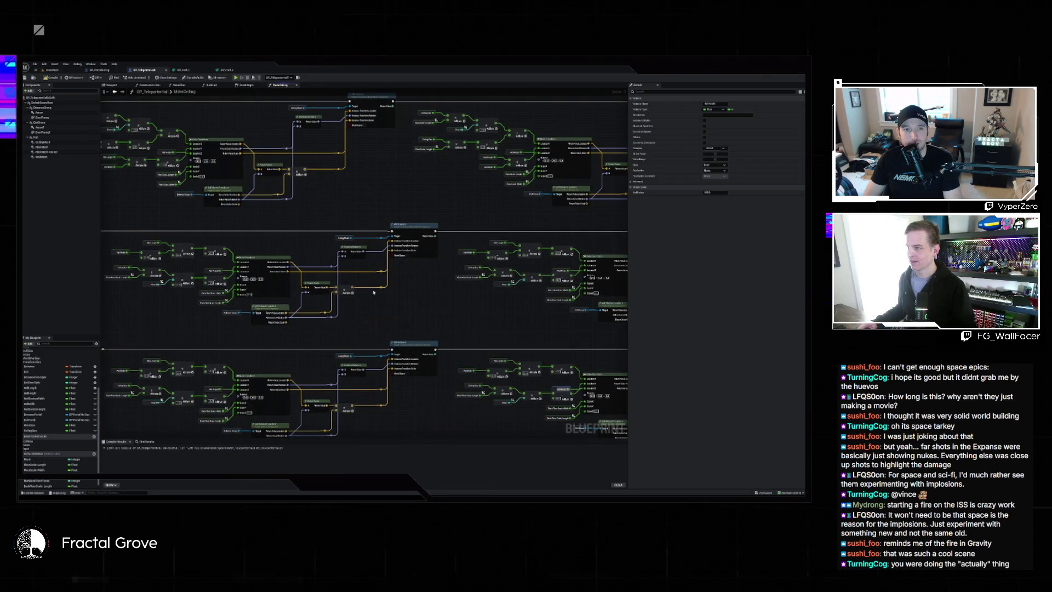
mouse_move(392, 291)
mouse_down()
mouse_move(428, 334)
mouse_move(324, 340)
mouse_move(218, 437)
mouse_up()
mouse_move(618, 397)
mouse_down()
mouse_move(529, 309)
mouse_move(712, 350)
mouse_up()
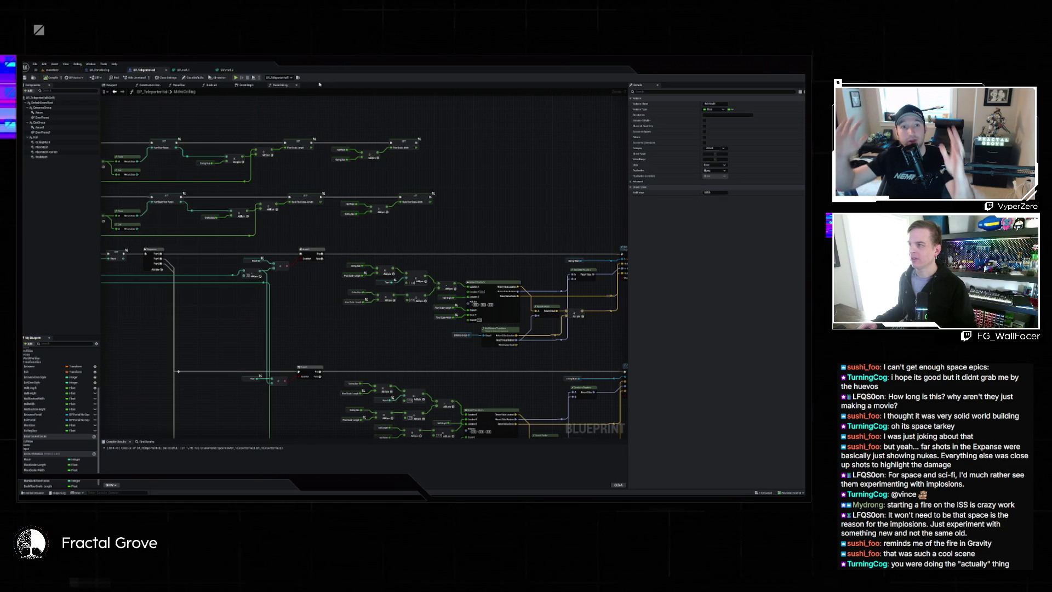
click(242, 85)
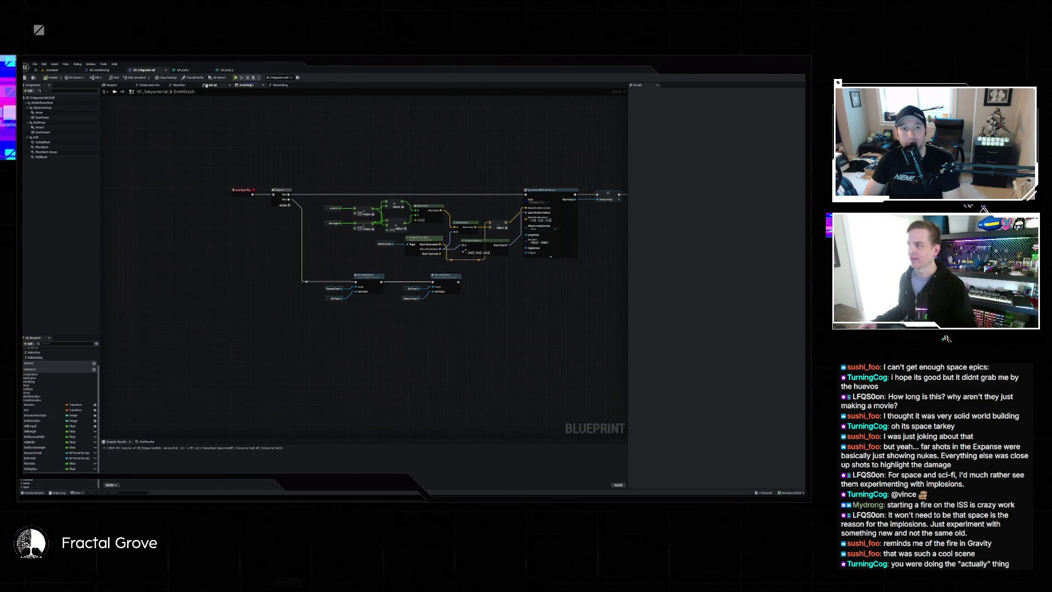
Append a Make Ceiling call to the end of BuildWall's execution chain, then view the roofed rooms
click(178, 85)
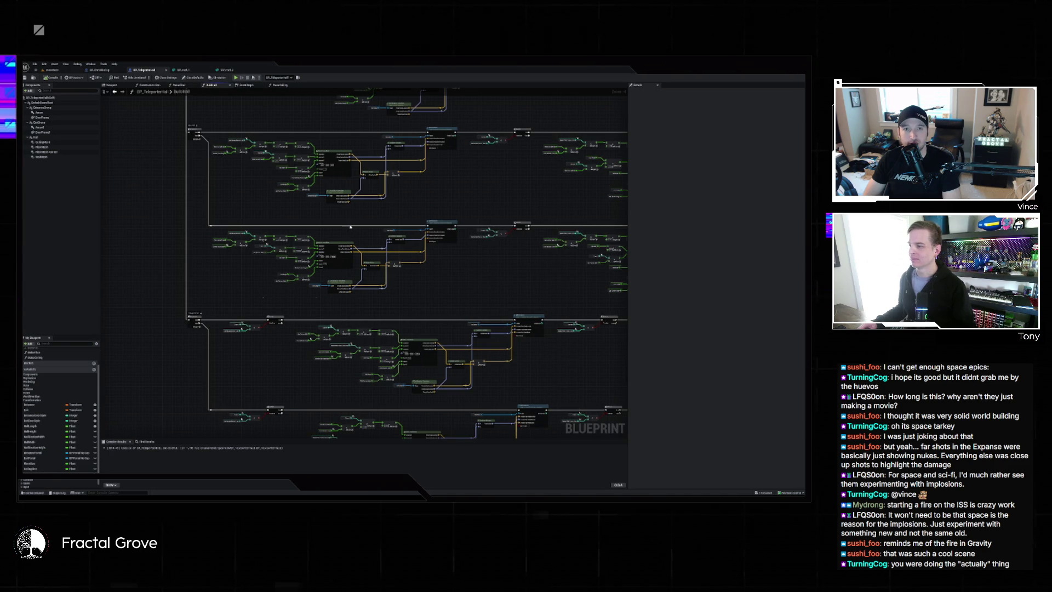
scroll(339, 309, up, 5)
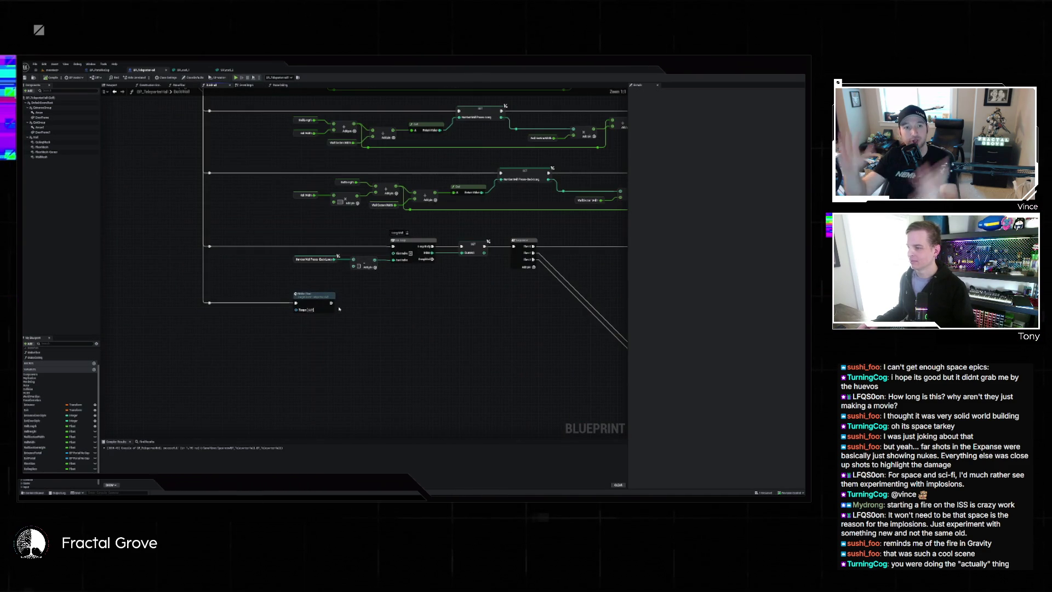
drag(331, 303, 370, 308)
text(make ce)
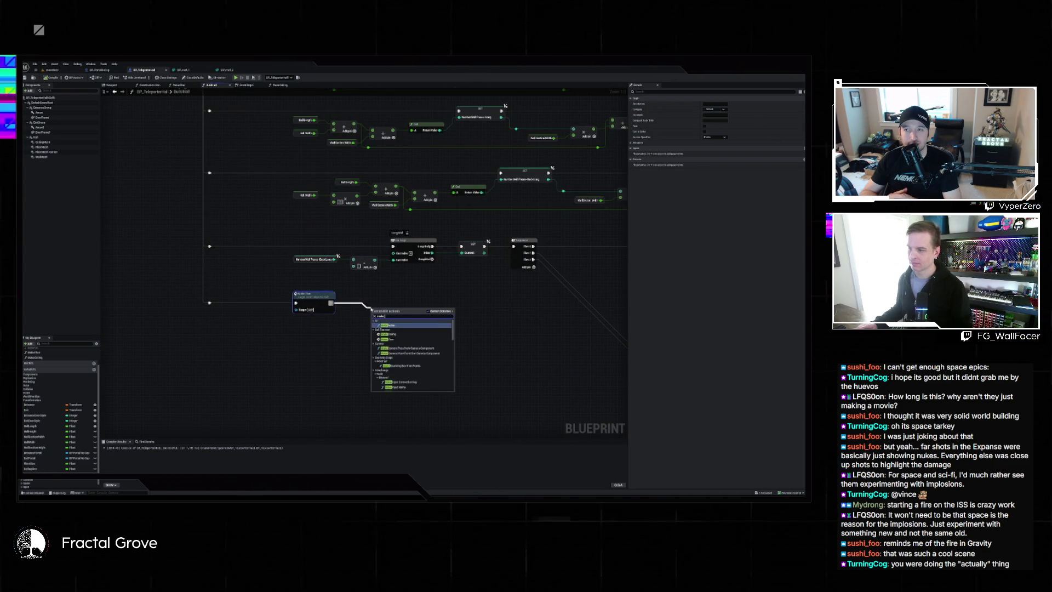
key(Return)
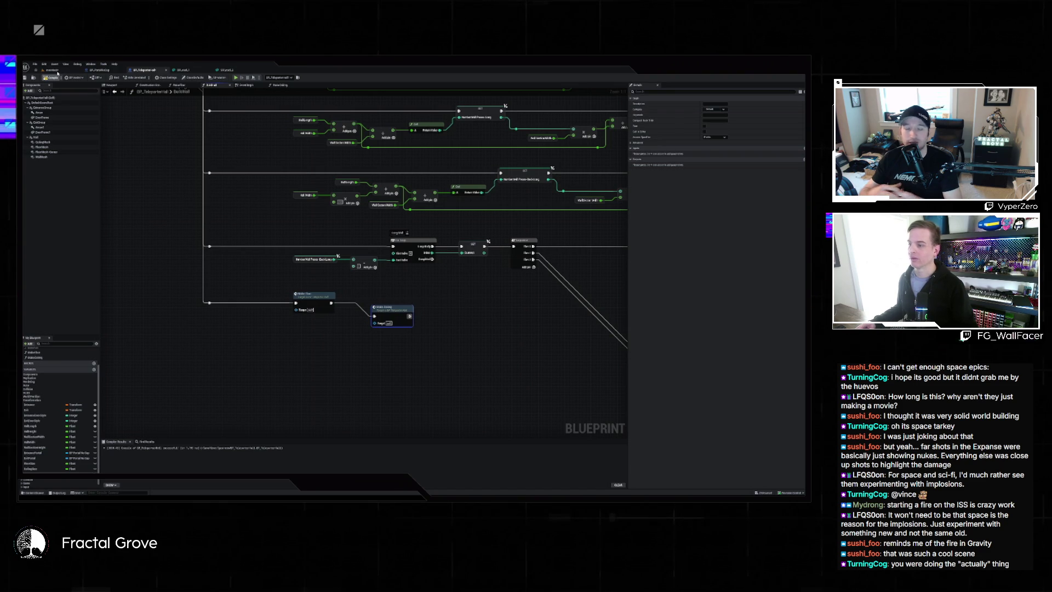
click(57, 71)
mouse_move(312, 274)
mouse_down()
mouse_move(317, 323)
mouse_move(315, 257)
mouse_move(315, 296)
mouse_move(282, 296)
mouse_up()
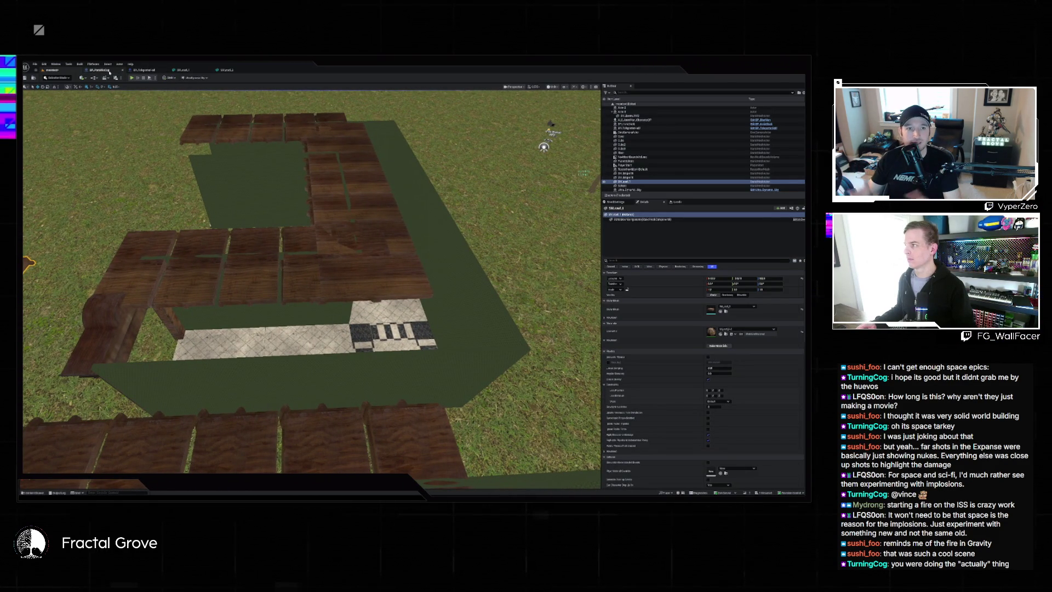
Bring up BP_Teleporter's MakeCeiling graph and pan to its top nodes
click(141, 71)
scroll(394, 216, down, 3)
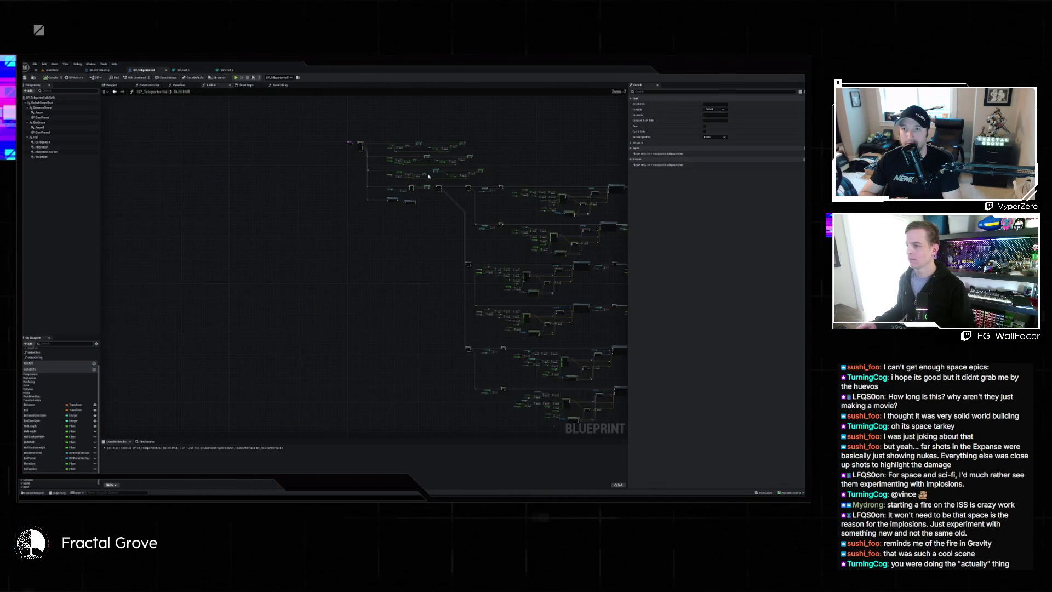
click(280, 84)
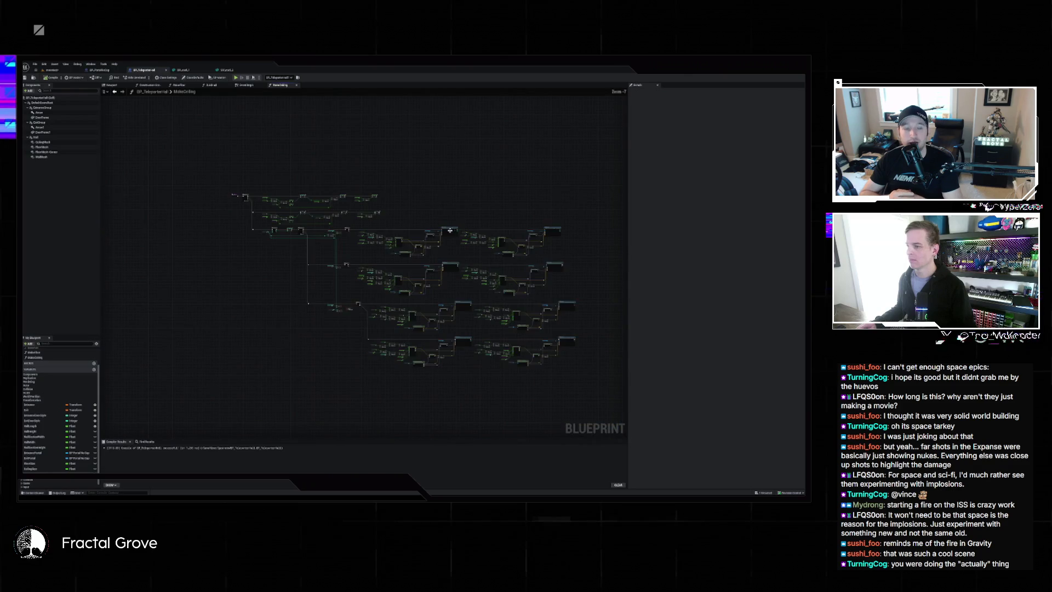
scroll(315, 189, up, 5)
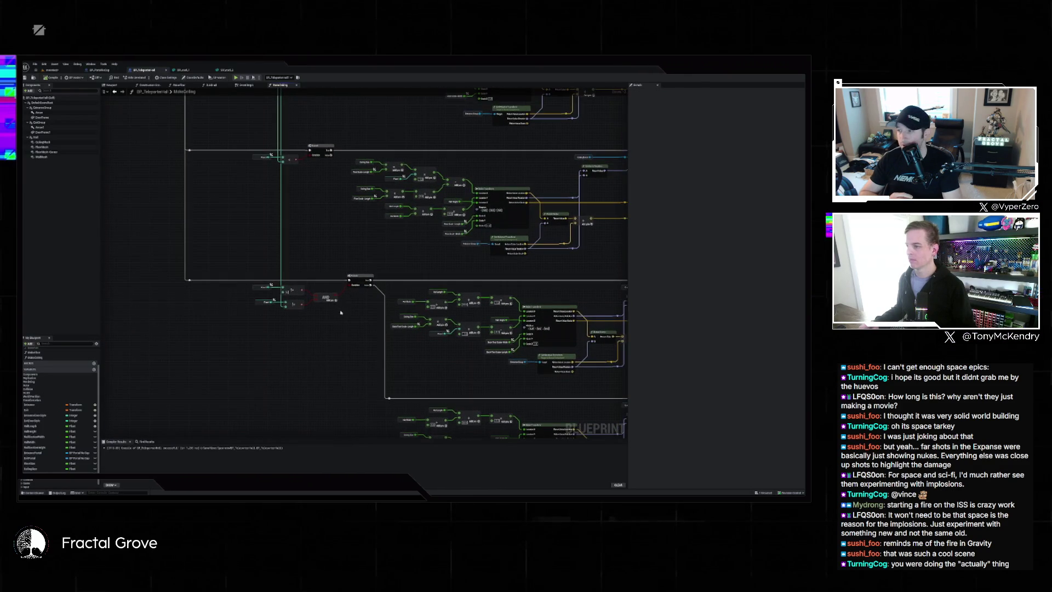
drag(338, 214, 345, 339)
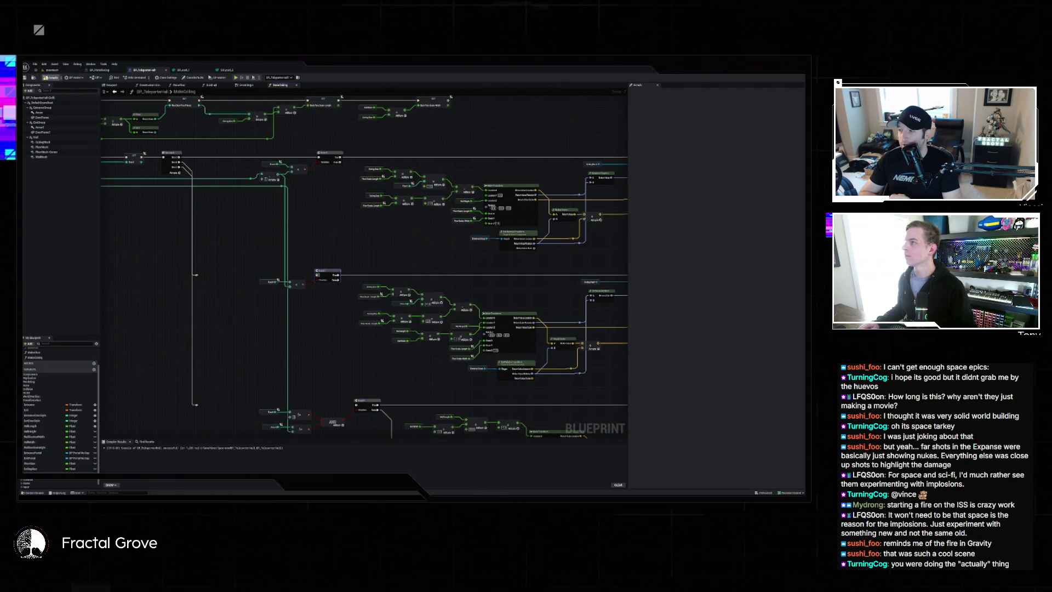
Fly the level camera down to view both wooden structures' ceiling panels from below
click(53, 71)
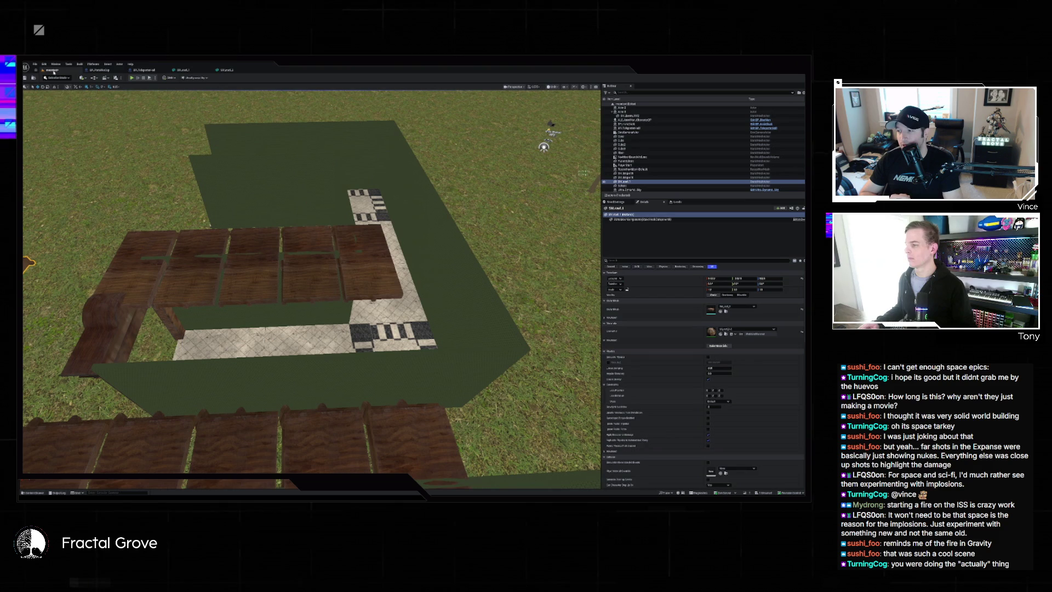
mouse_move(120, 142)
mouse_down()
mouse_move(143, 145)
mouse_move(195, 123)
mouse_up()
drag(220, 222, 221, 222)
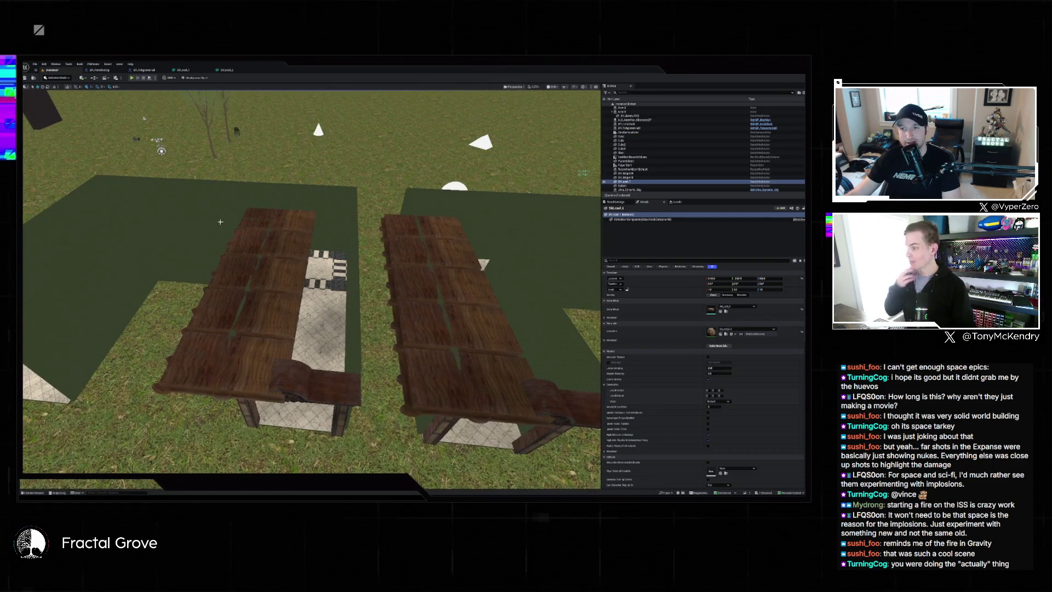
Pan and zoom across the MakeCeiling loop nodes
click(147, 71)
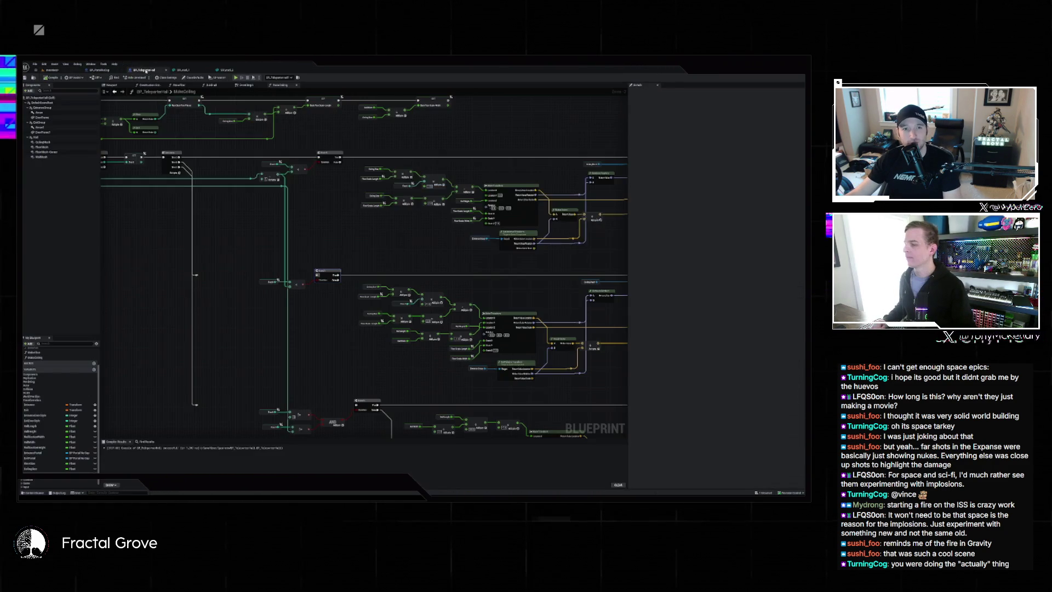
scroll(246, 173, up, 5)
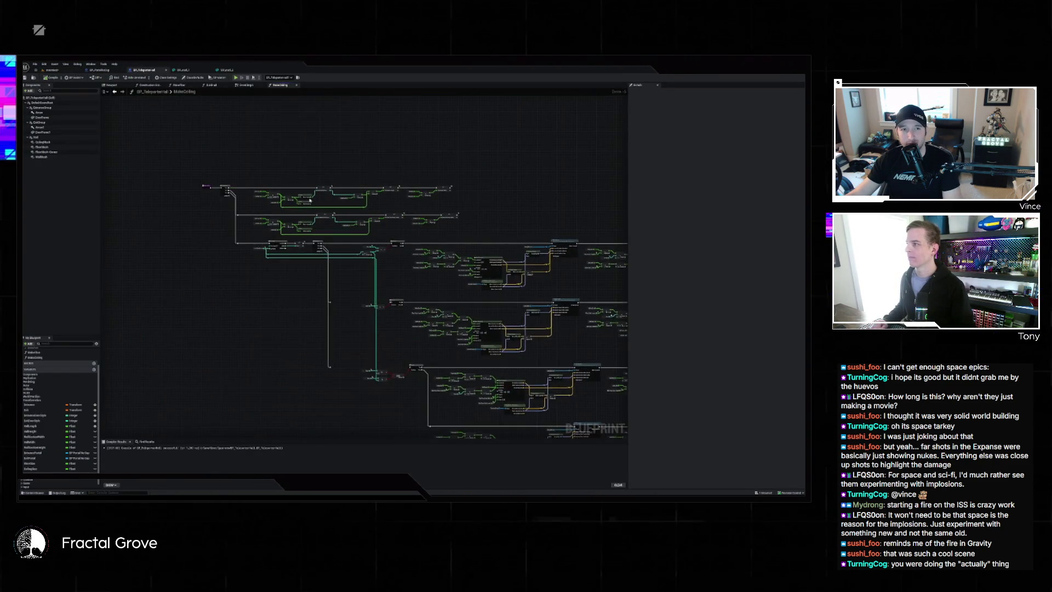
mouse_move(347, 200)
mouse_down()
mouse_move(153, 164)
mouse_move(273, 163)
mouse_move(271, 112)
mouse_move(231, 162)
mouse_up()
scroll(263, 139, down, 2)
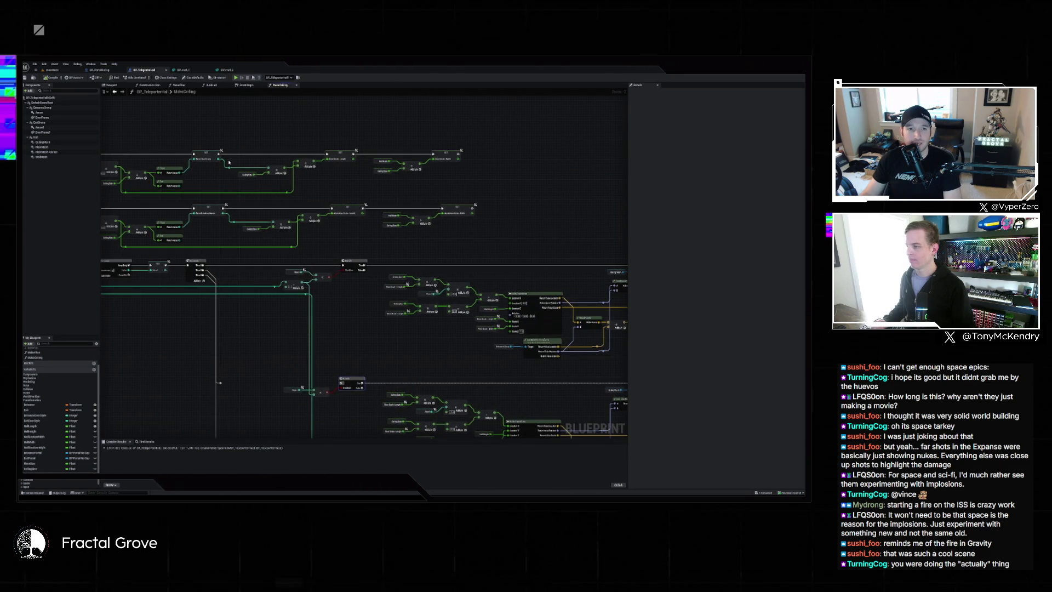
scroll(212, 176, up, 2)
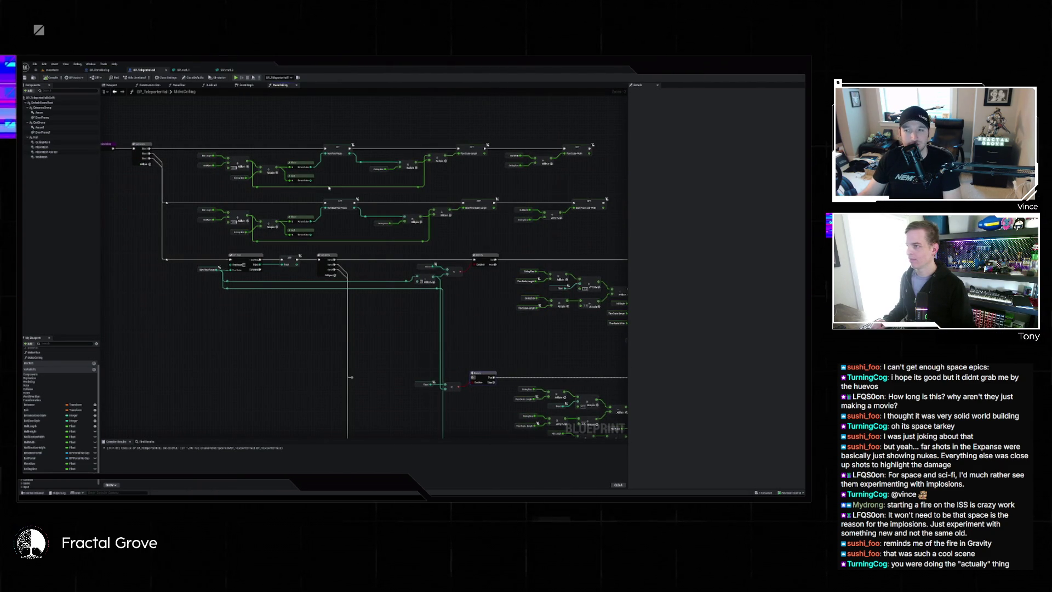
scroll(328, 188, up, 2)
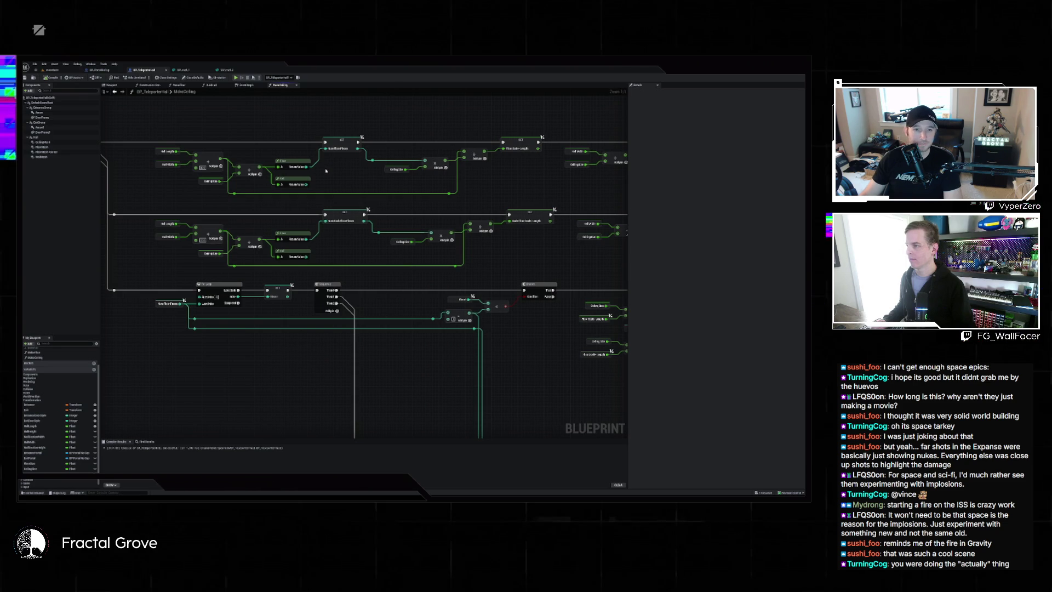
drag(329, 173, 375, 174)
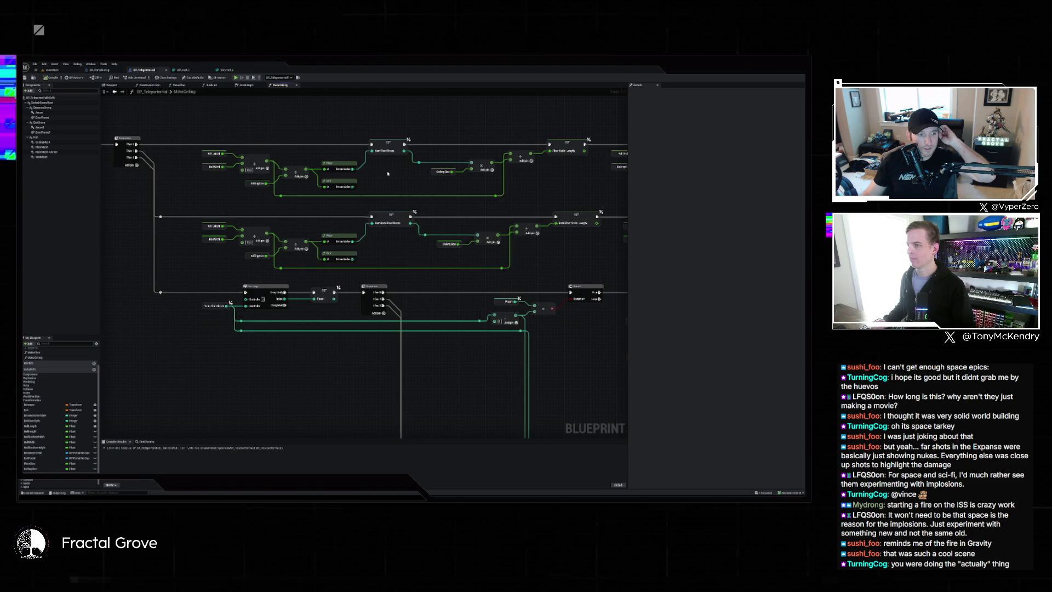
drag(366, 178, 280, 184)
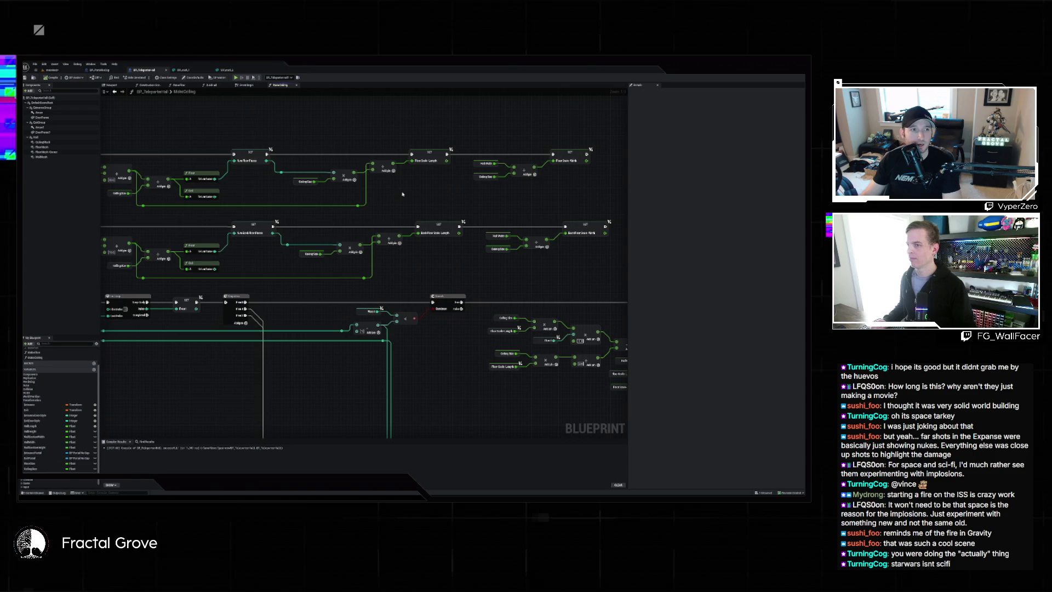
Select the Break node to inspect its wiring, then switch back to the level
scroll(401, 193, down, 5)
scroll(368, 158, up, 5)
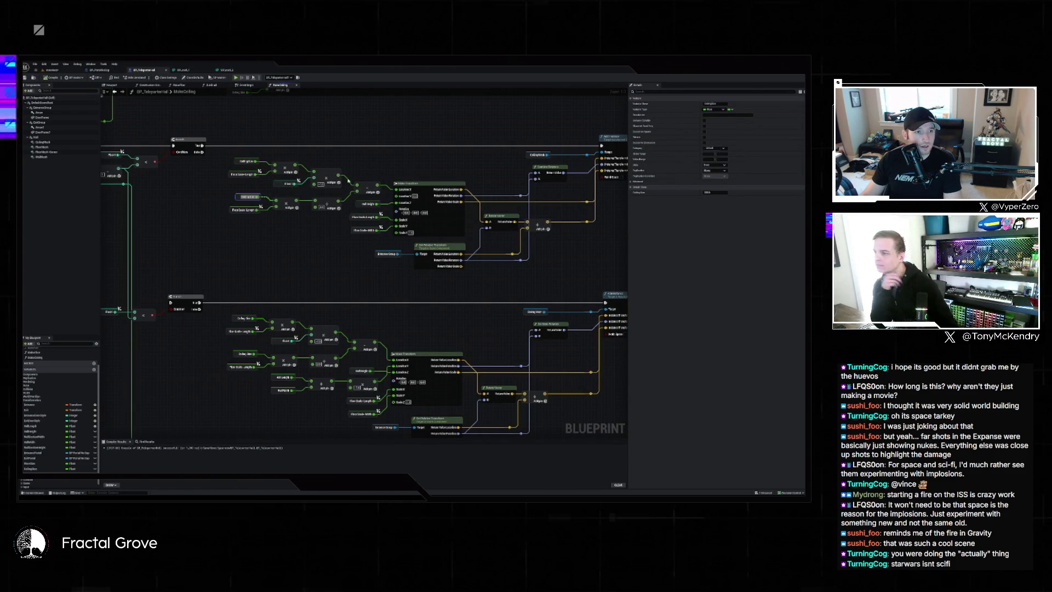
scroll(343, 149, down, 3)
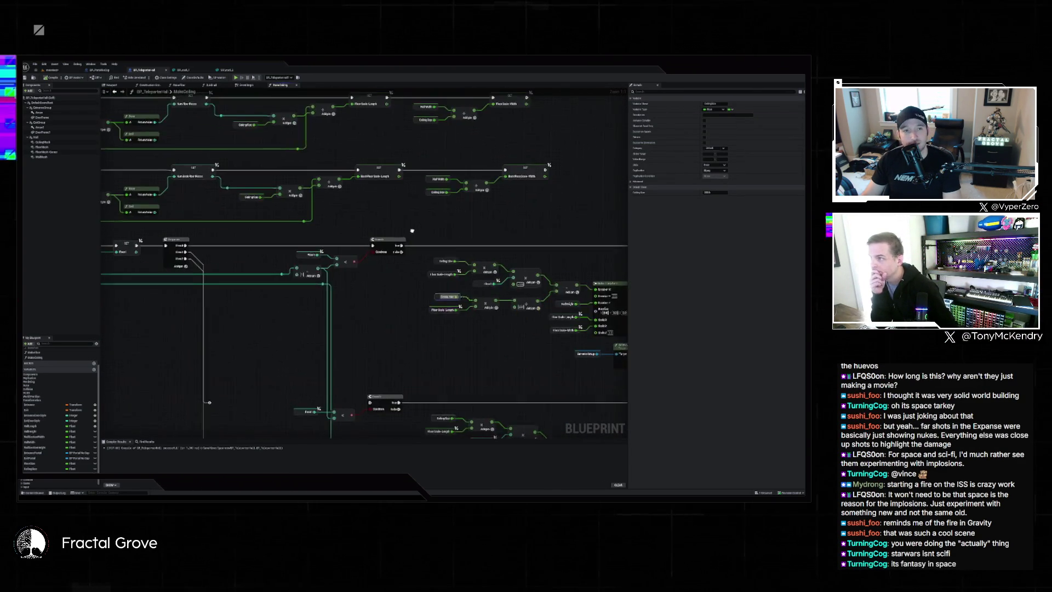
scroll(378, 206, up, 3)
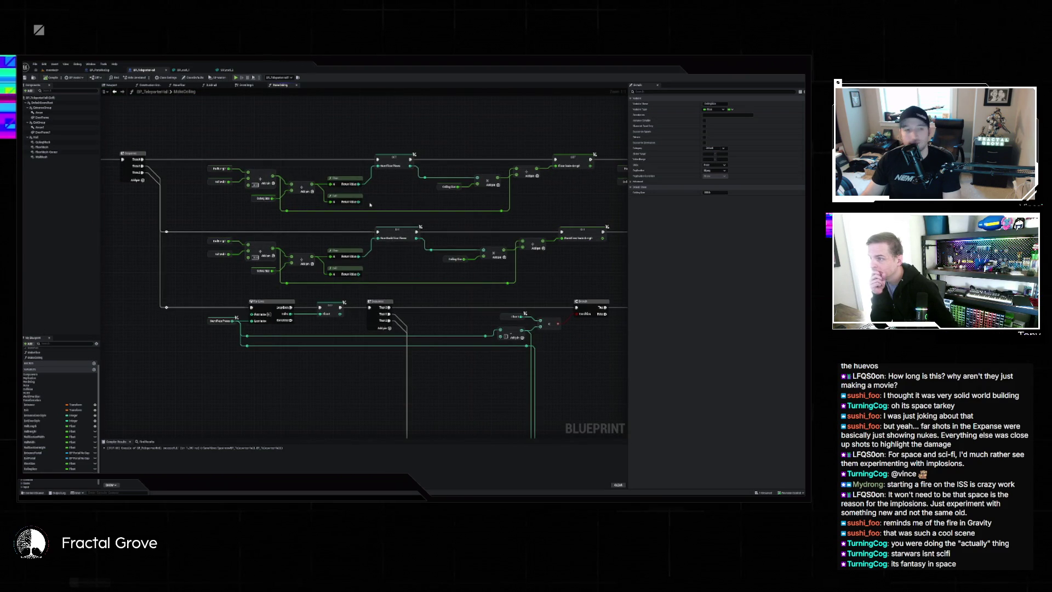
click(362, 202)
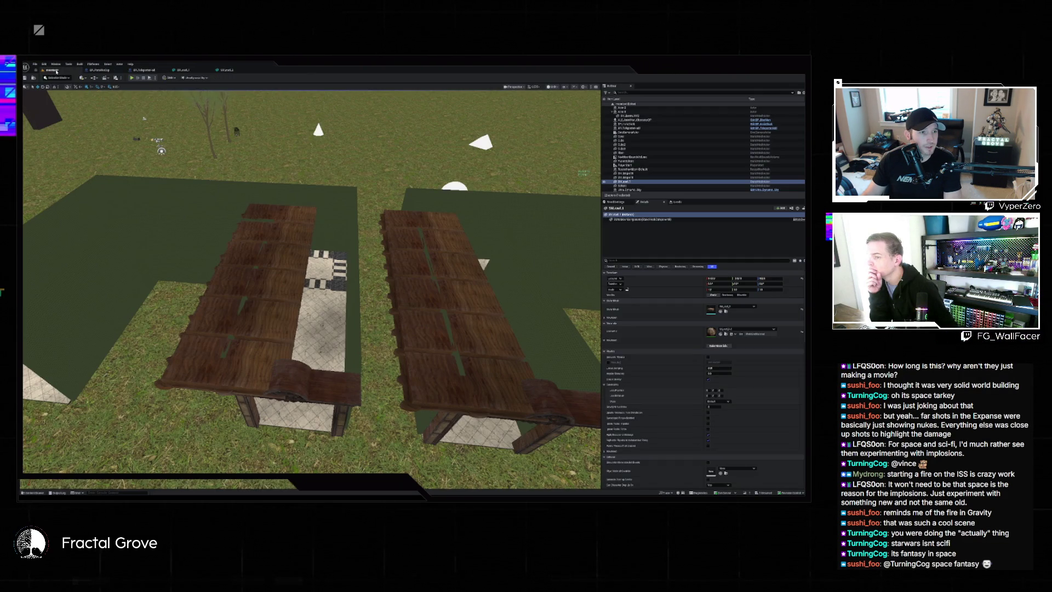
click(55, 71)
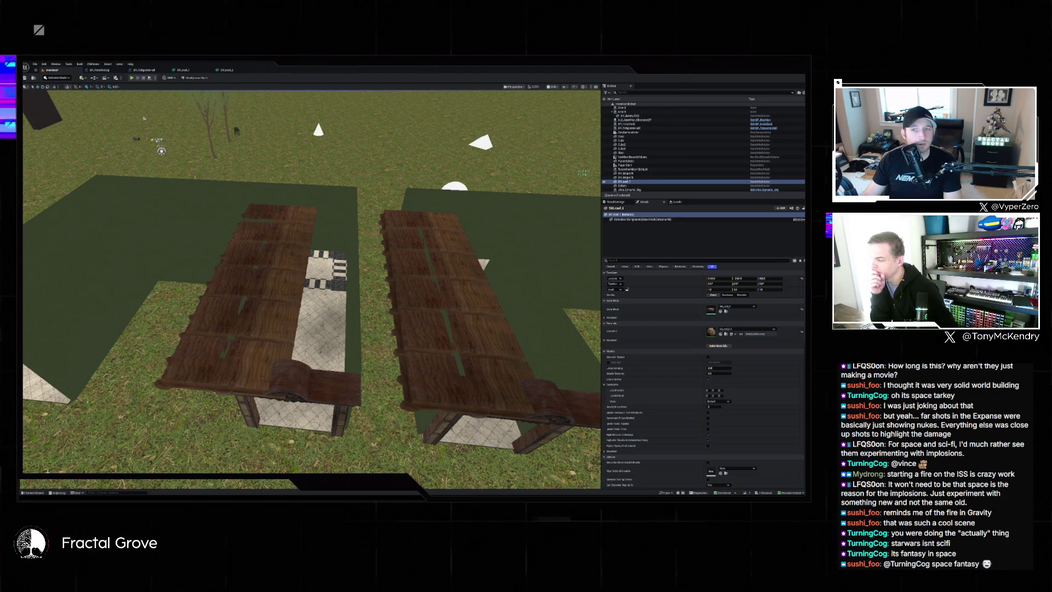
Open the MakeCeiling Blueprint graph and pan back and forth across its nodes
click(30, 492)
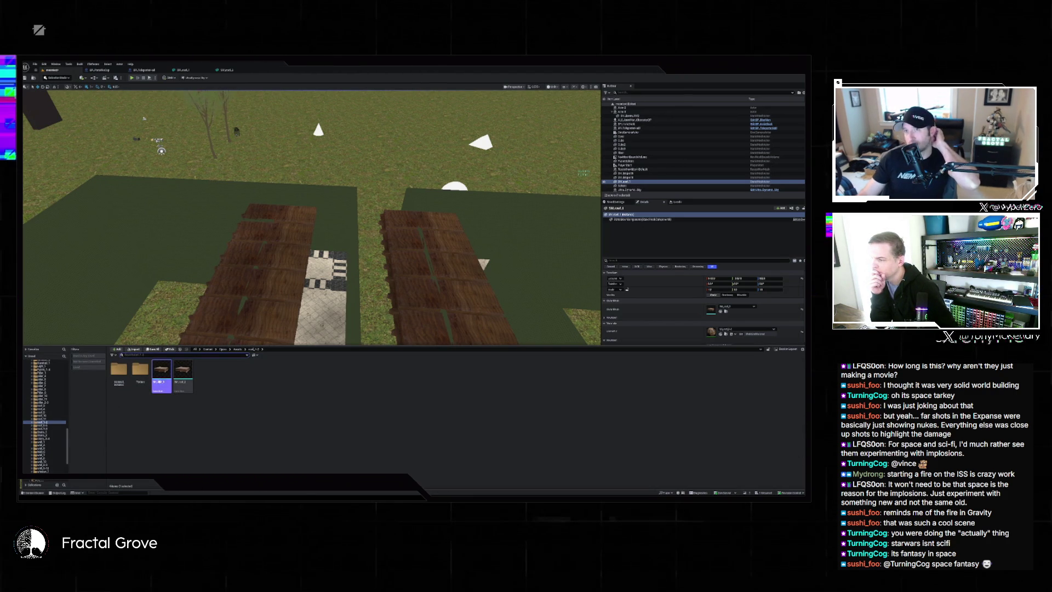
mouse_move(165, 377)
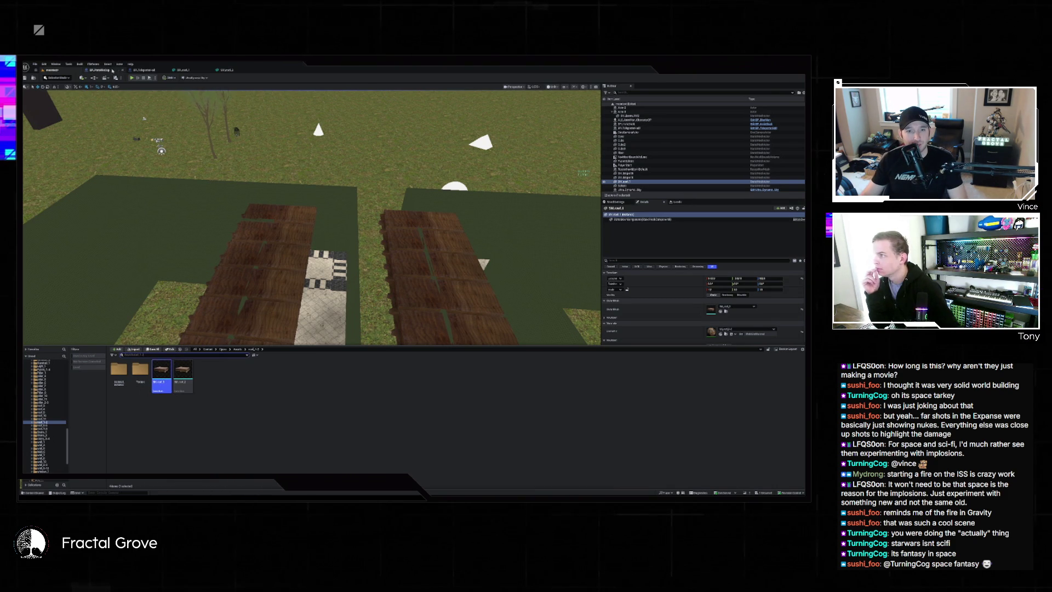
click(112, 71)
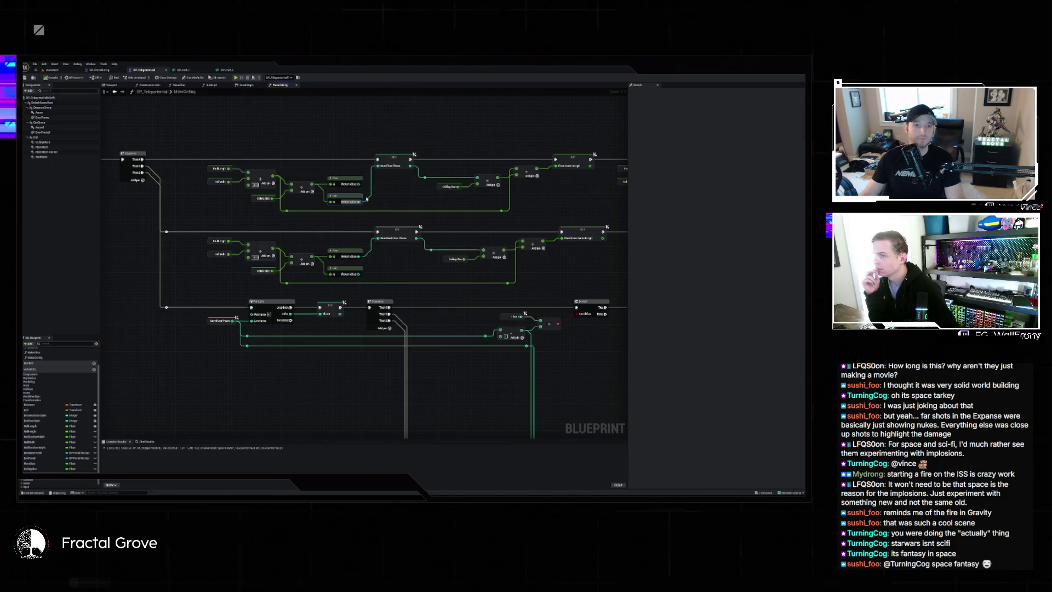
drag(575, 203, 398, 208)
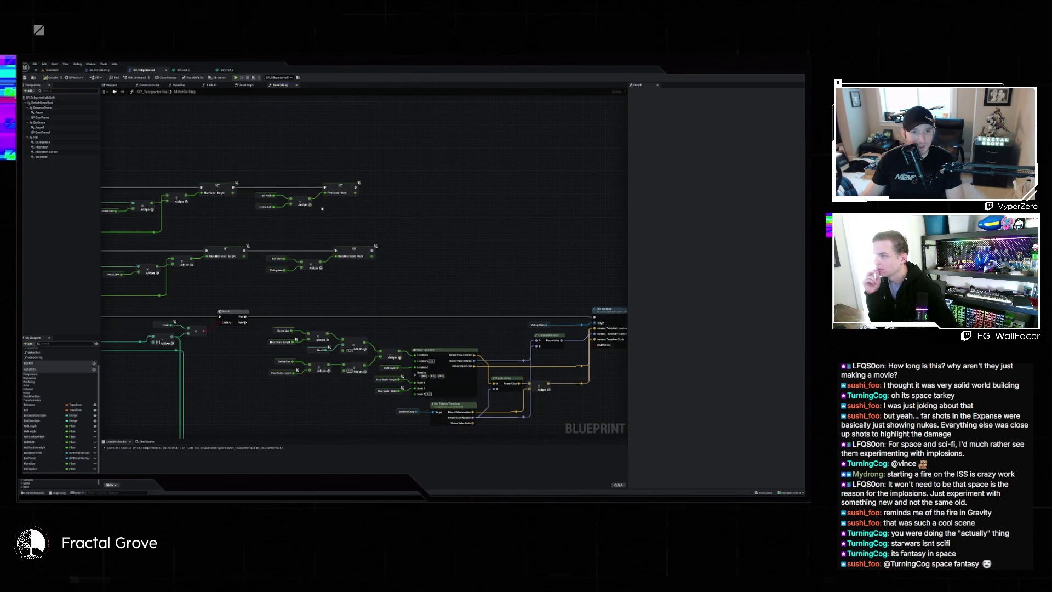
drag(236, 225, 411, 227)
scroll(412, 229, down, 5)
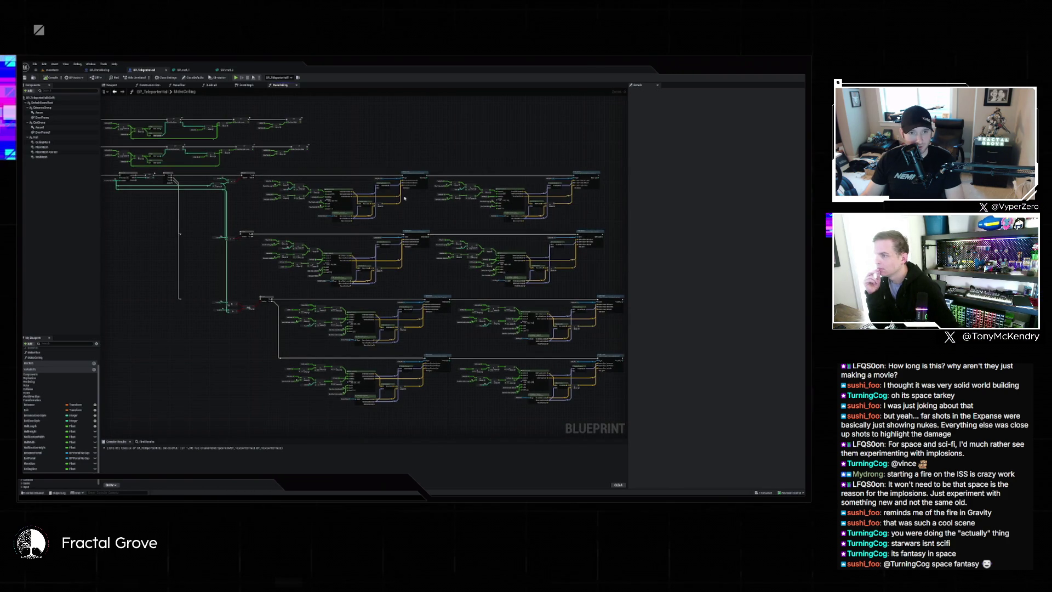
scroll(404, 198, up, 1)
scroll(349, 196, up, 4)
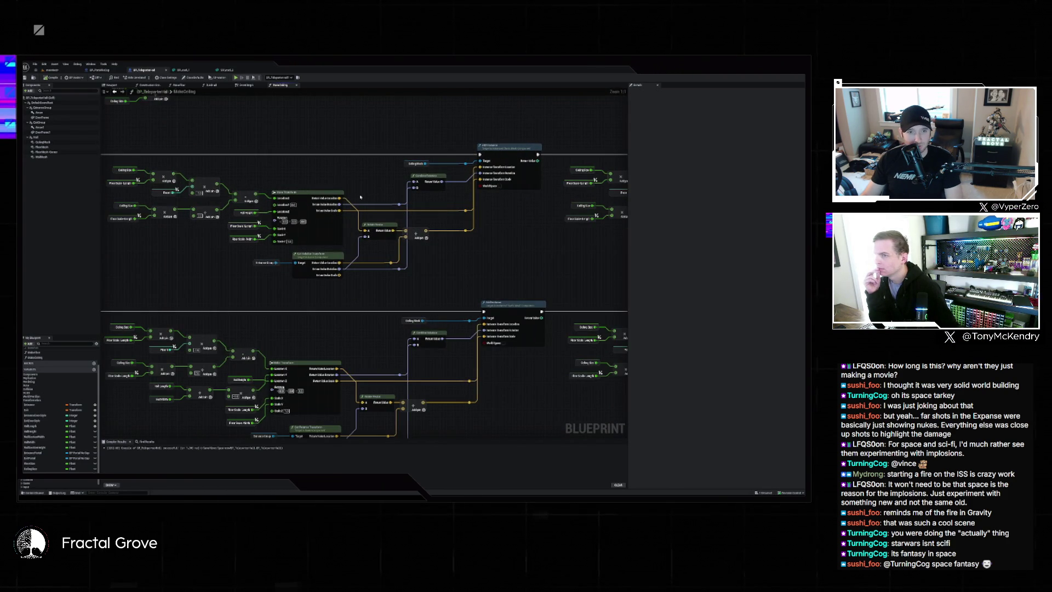
drag(349, 195, 264, 209)
Zoom around the graph, select the Floor Scale Length node, then view both wooden doorway structures in the level
scroll(264, 209, down, 2)
scroll(264, 210, down, 1)
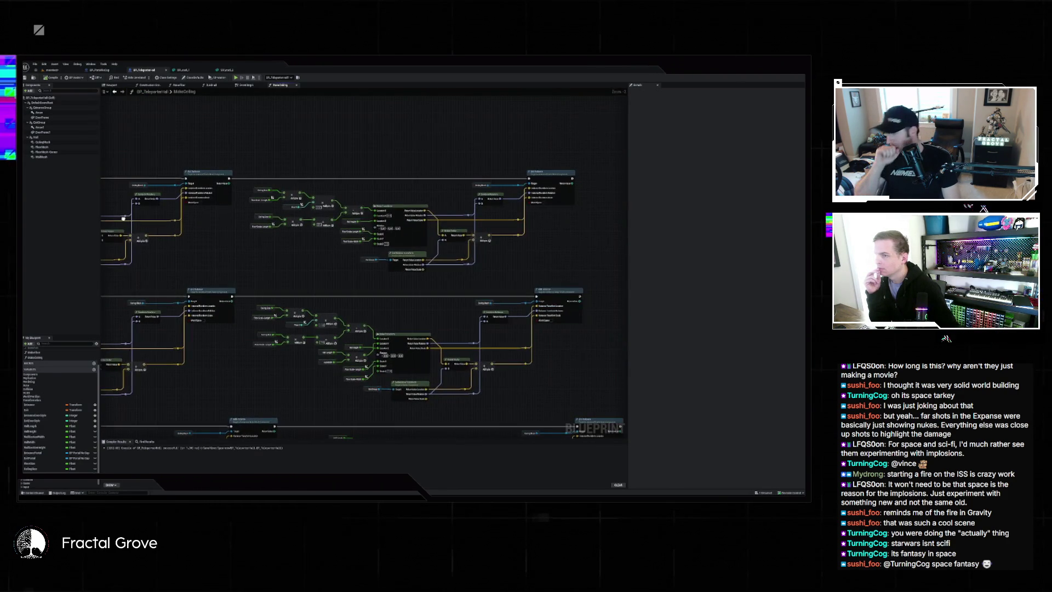
scroll(267, 239, up, 2)
scroll(263, 241, up, 3)
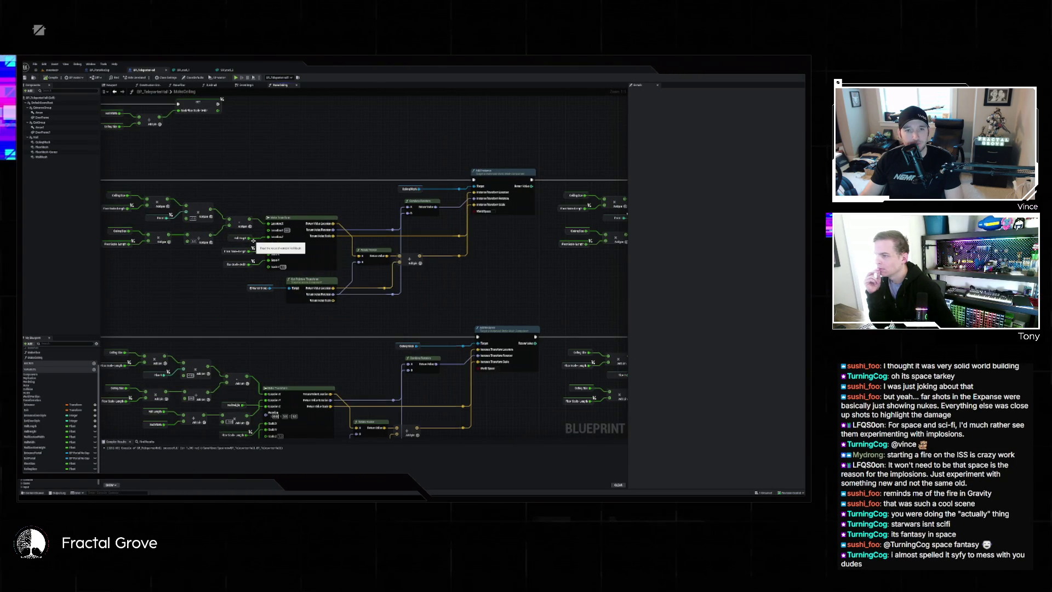
scroll(286, 241, down, 3)
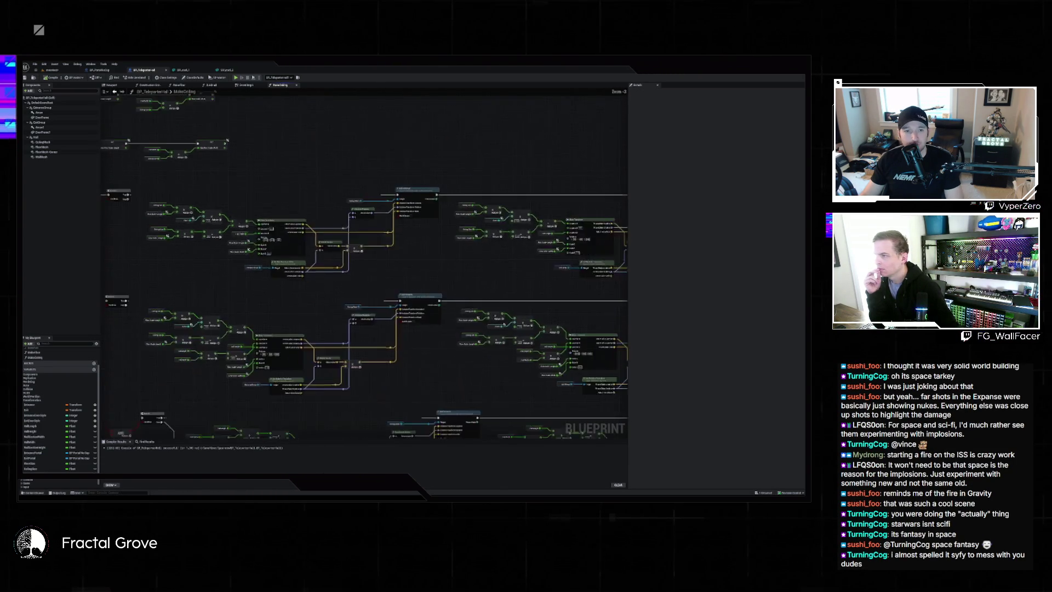
scroll(325, 305, up, 2)
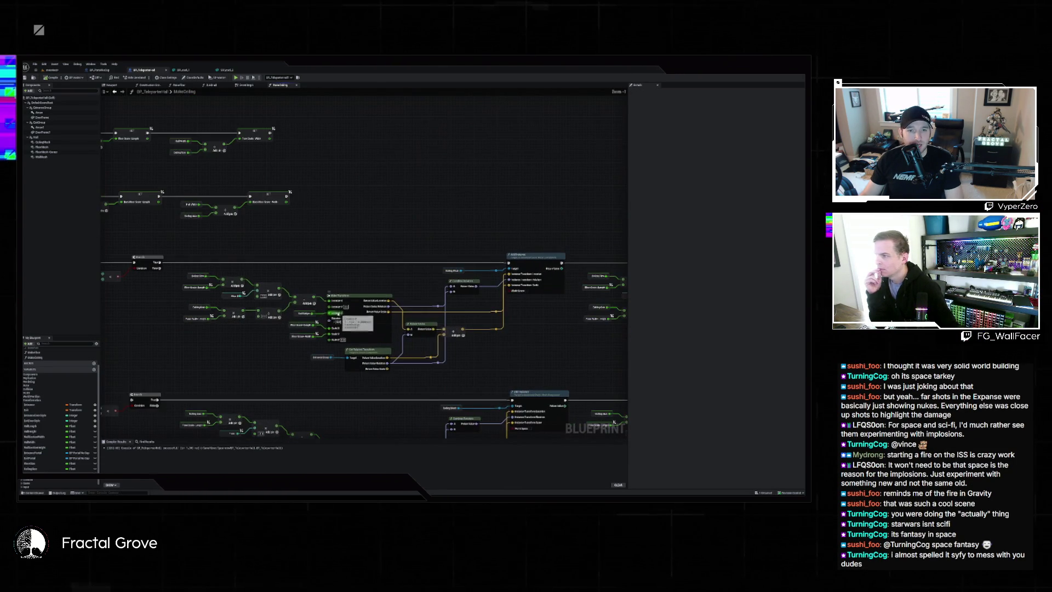
scroll(320, 303, up, 1)
click(298, 328)
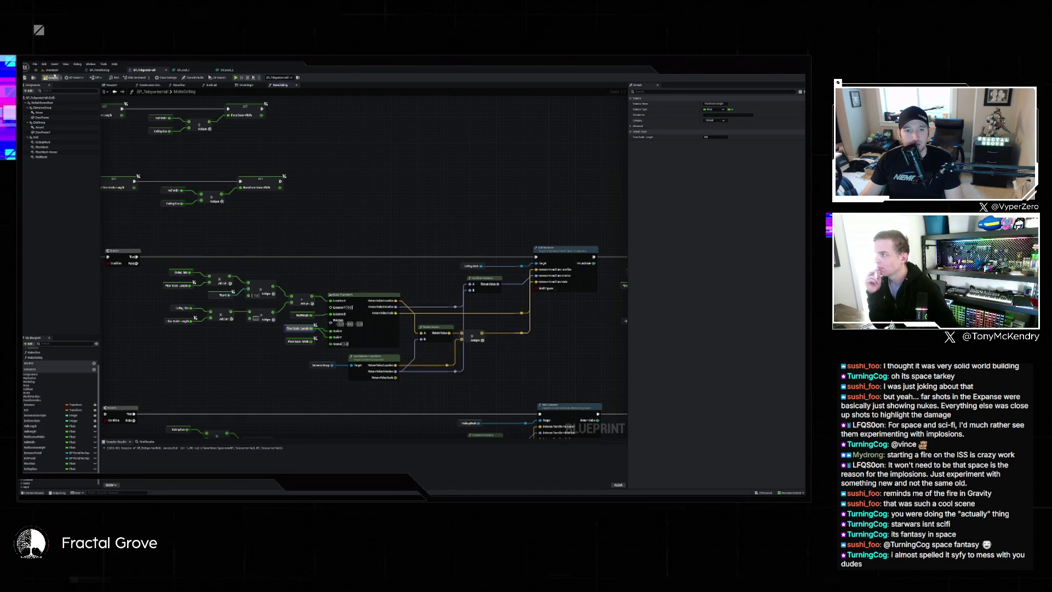
click(58, 70)
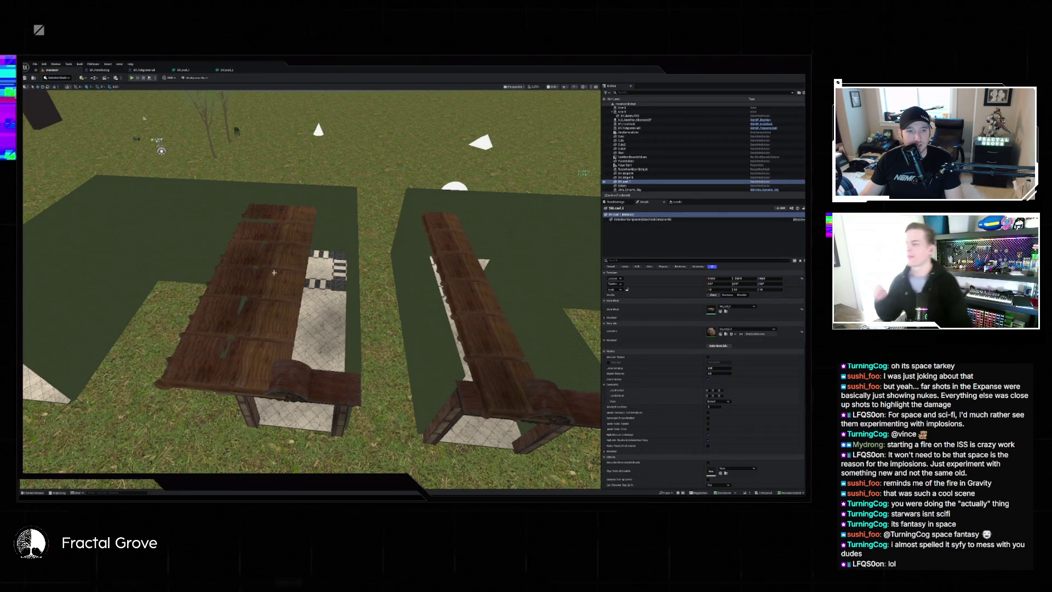
mouse_move(462, 308)
mouse_down()
mouse_move(474, 362)
mouse_move(469, 298)
mouse_move(472, 346)
mouse_up()
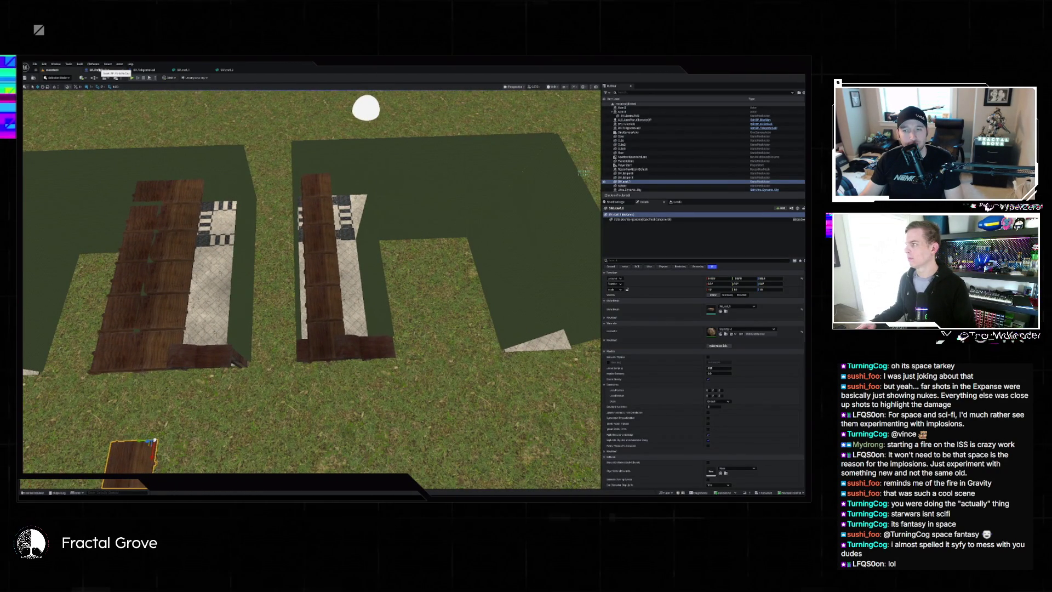
click(149, 70)
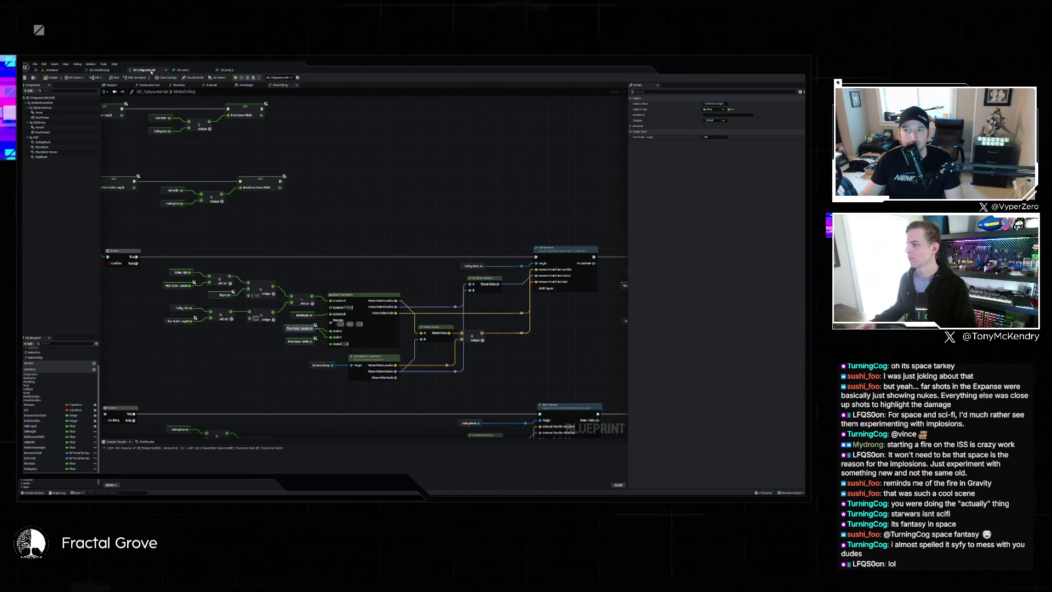
scroll(459, 160, down, 5)
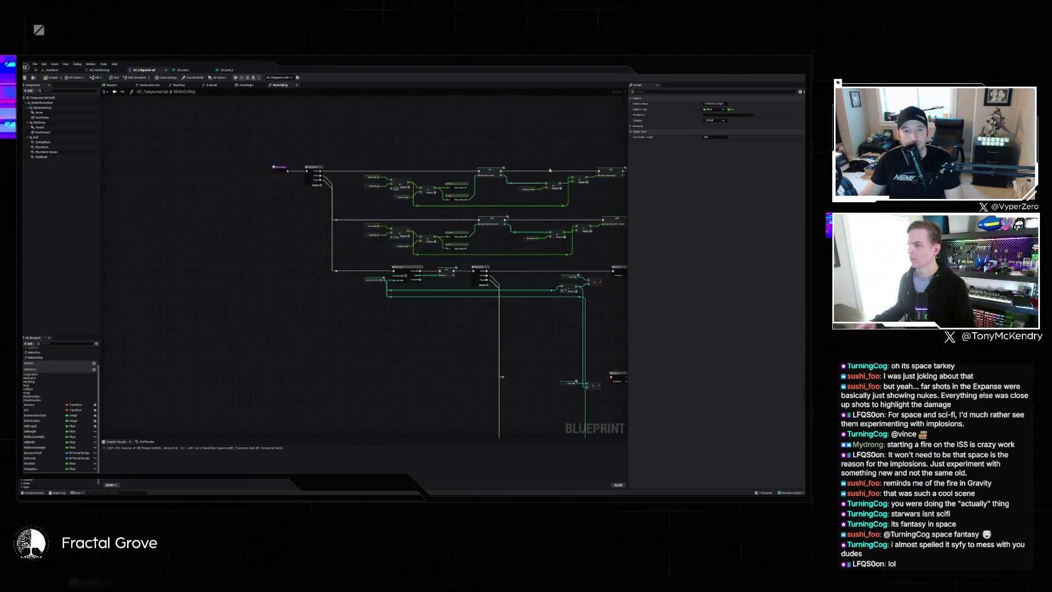
scroll(459, 160, up, 1)
scroll(366, 154, up, 1)
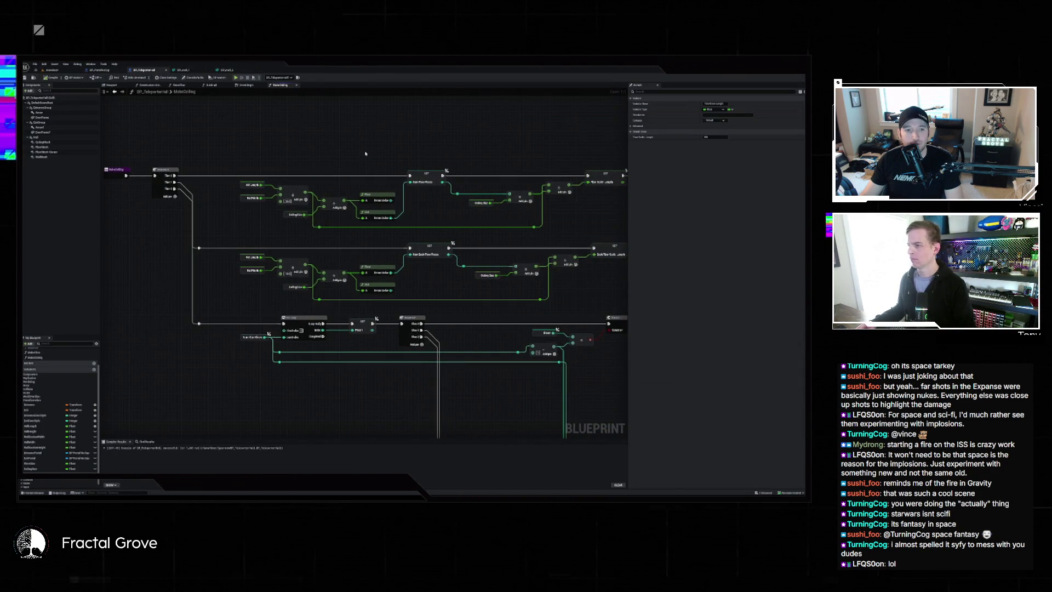
drag(400, 149, 321, 156)
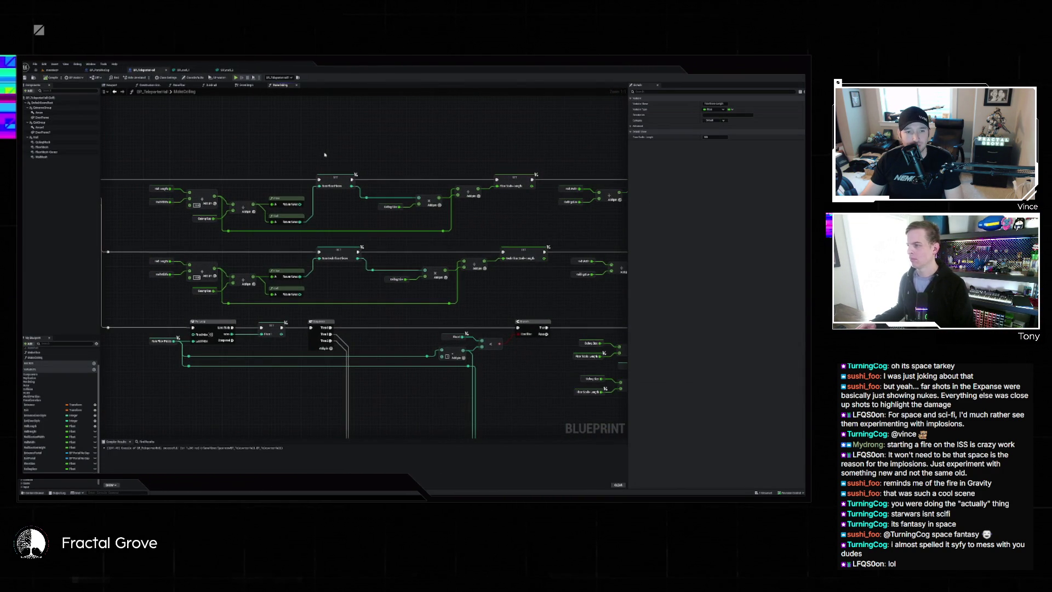
scroll(325, 155, down, 1)
scroll(338, 162, down, 3)
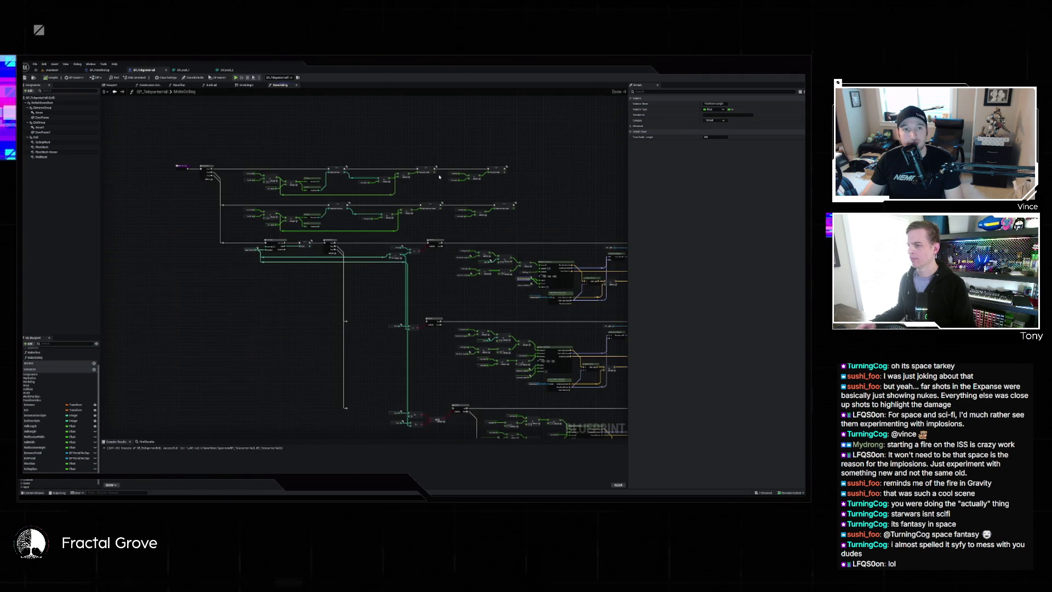
drag(439, 177, 300, 149)
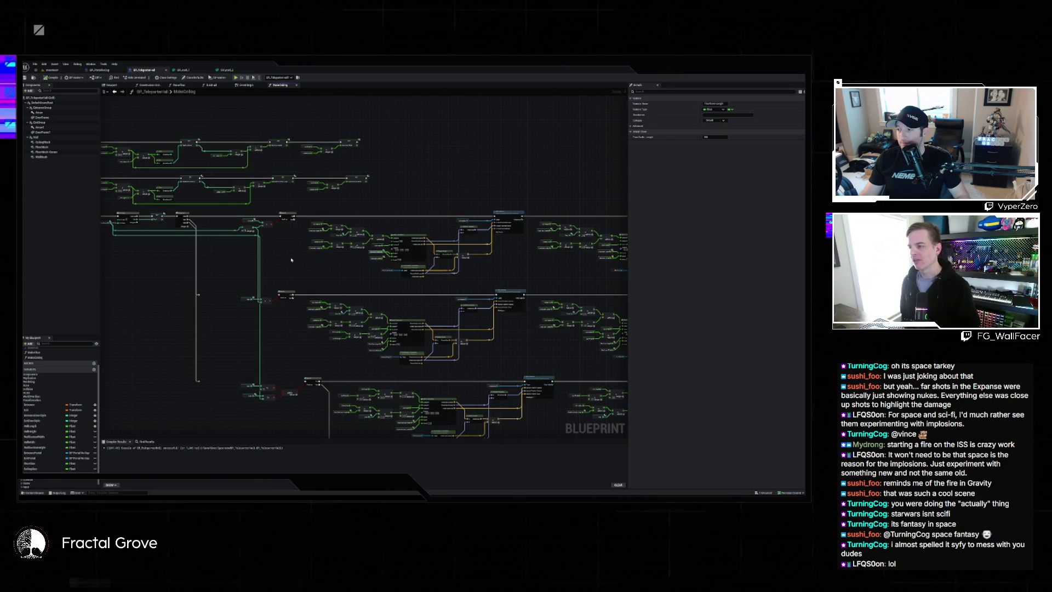
scroll(197, 298, up, 3)
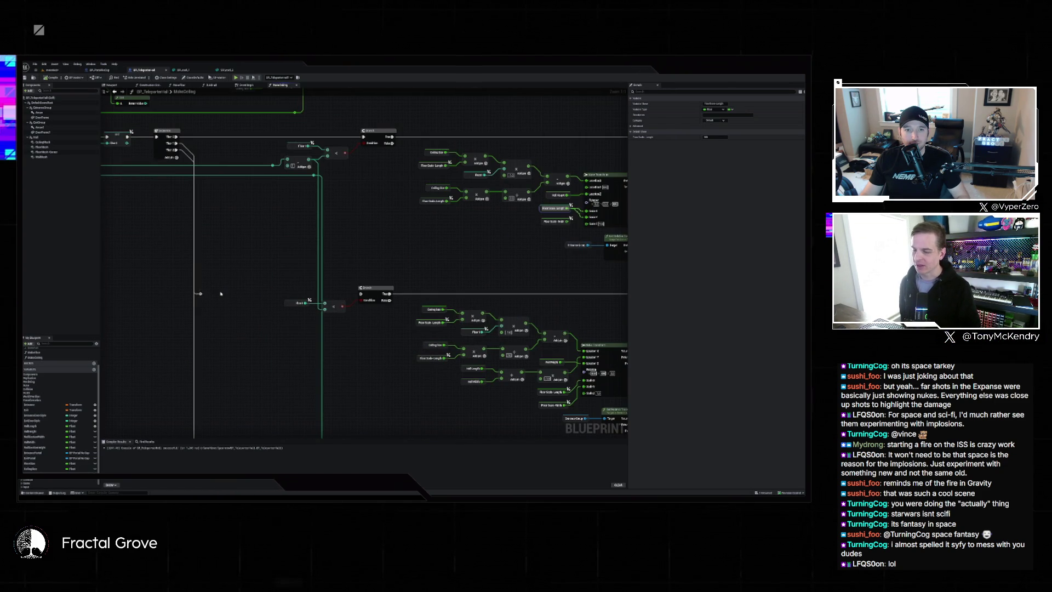
scroll(220, 294, down, 3)
scroll(289, 250, up, 3)
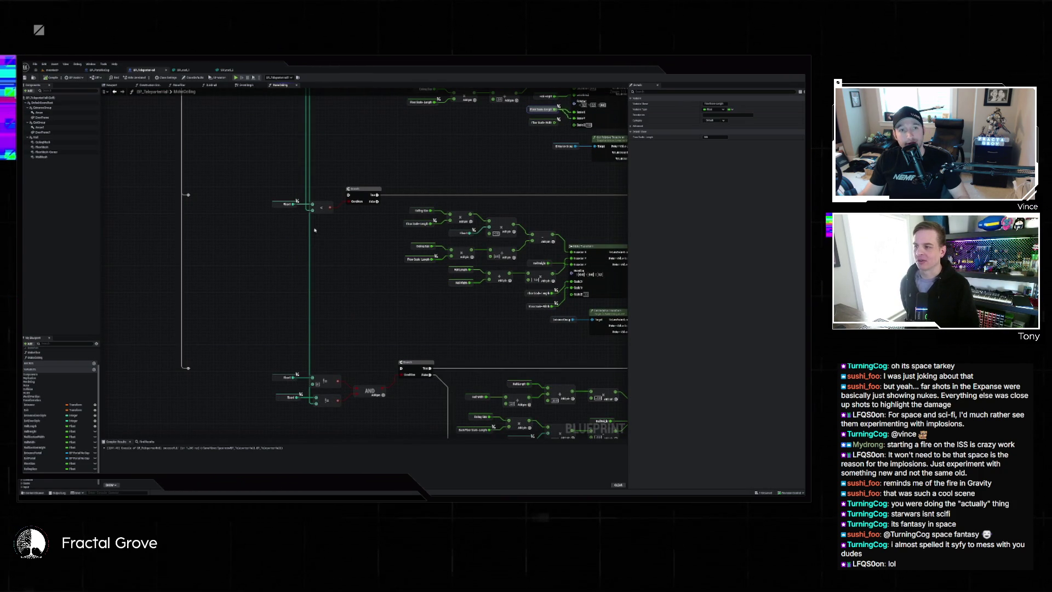
scroll(309, 225, down, 3)
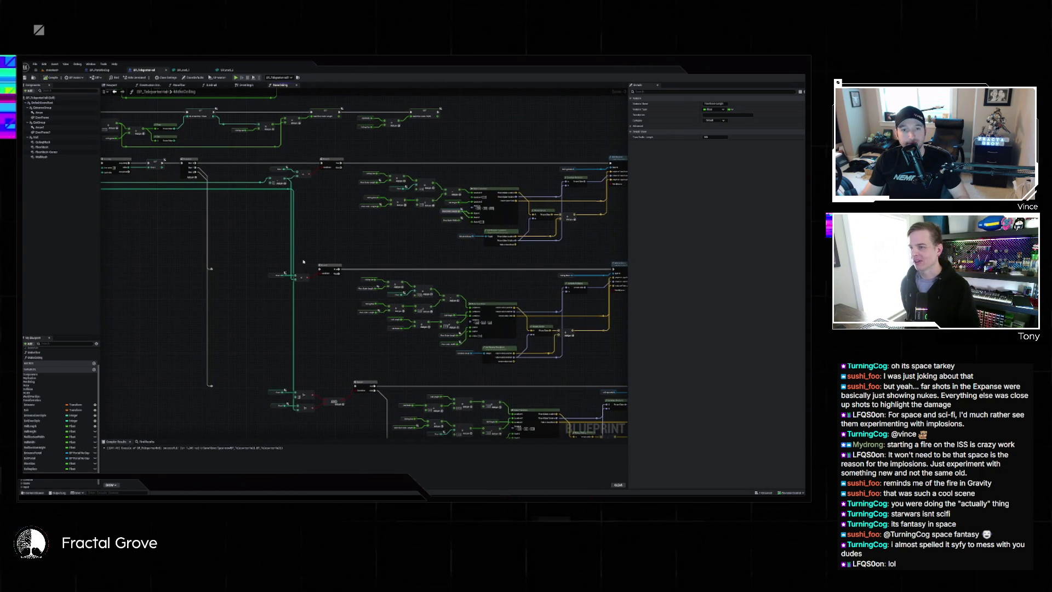
scroll(323, 265, up, 3)
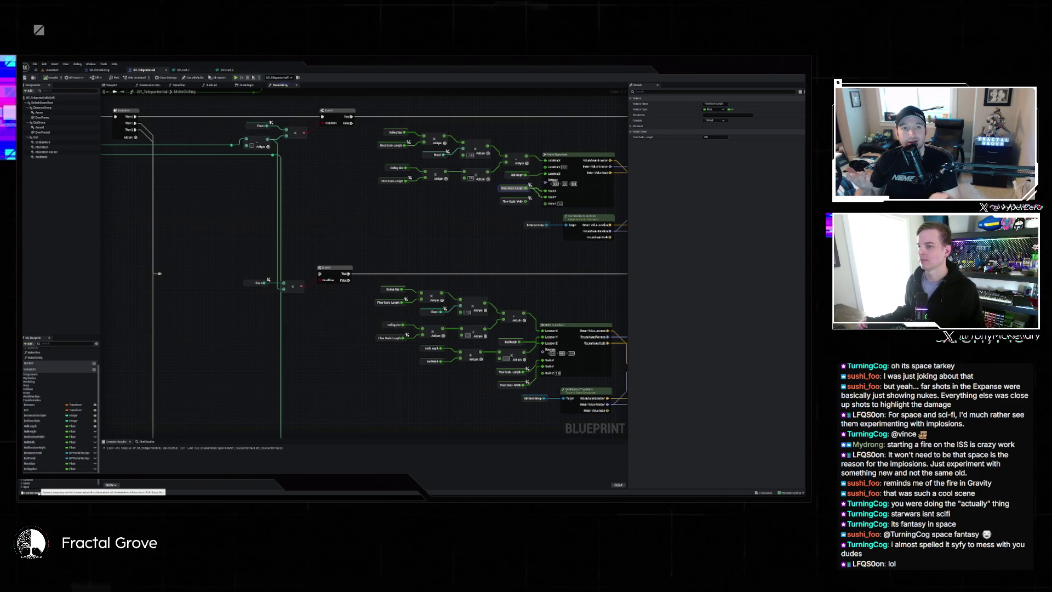
Fly the level camera under the wooden ceiling panels to look up, then pull back to an overview of both rooms
click(39, 491)
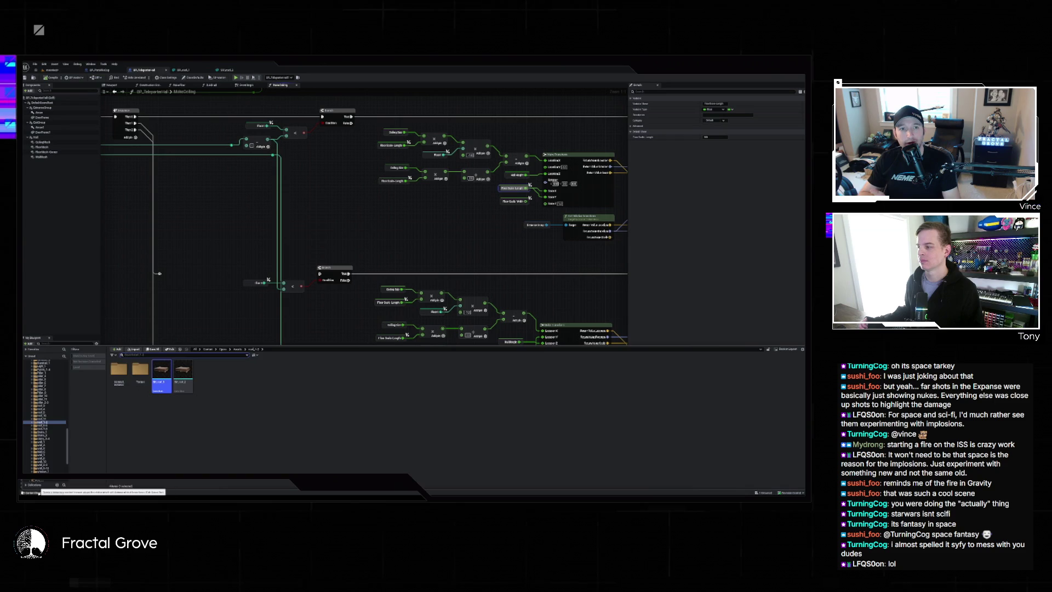
click(38, 493)
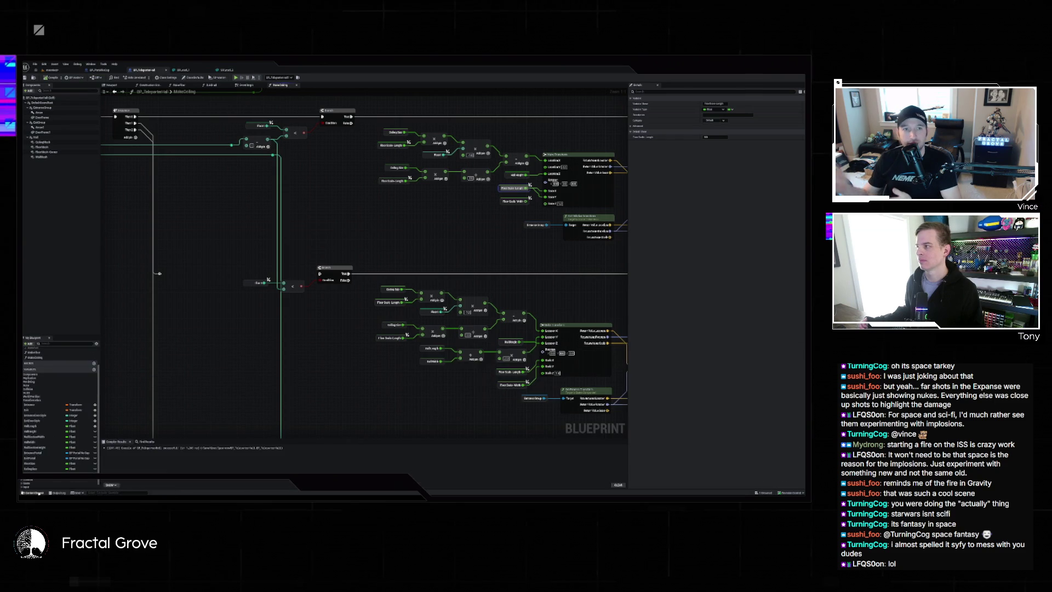
click(52, 69)
scroll(334, 334, up, 10)
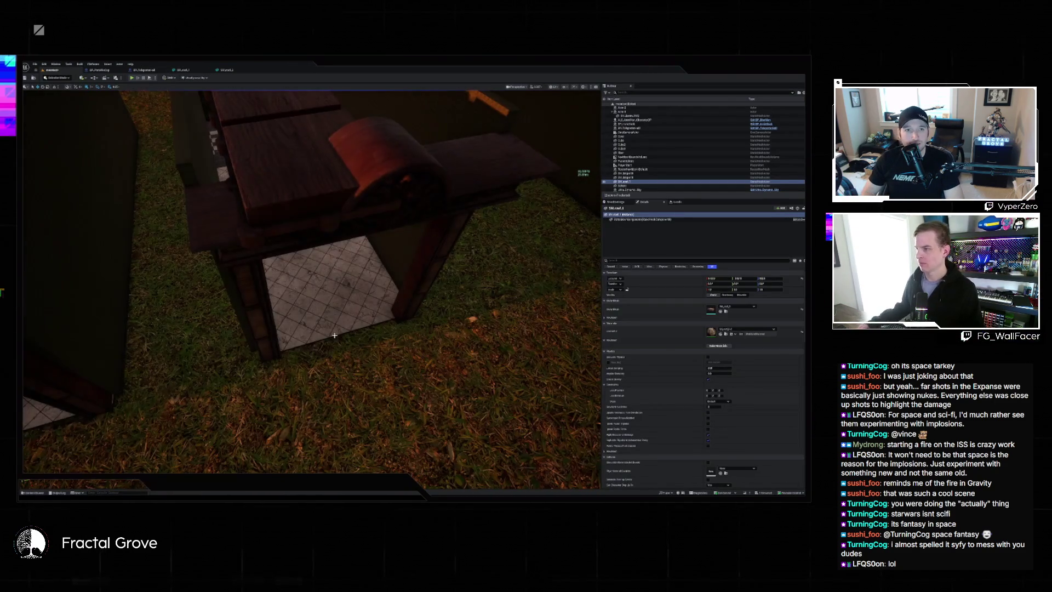
mouse_move(334, 335)
mouse_down()
mouse_move(334, 273)
mouse_move(362, 278)
mouse_up()
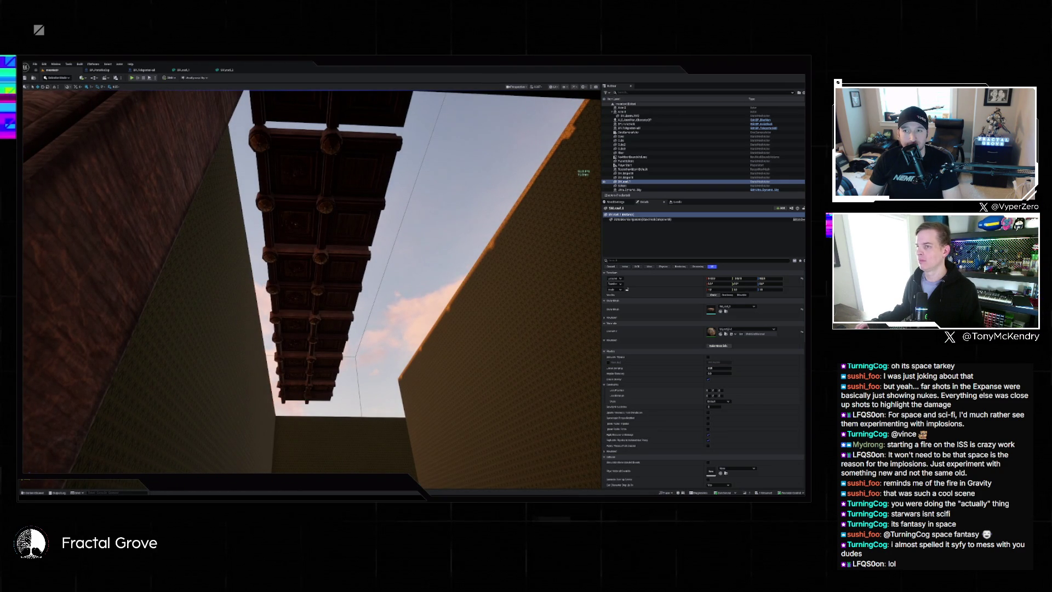
drag(361, 278, 356, 263)
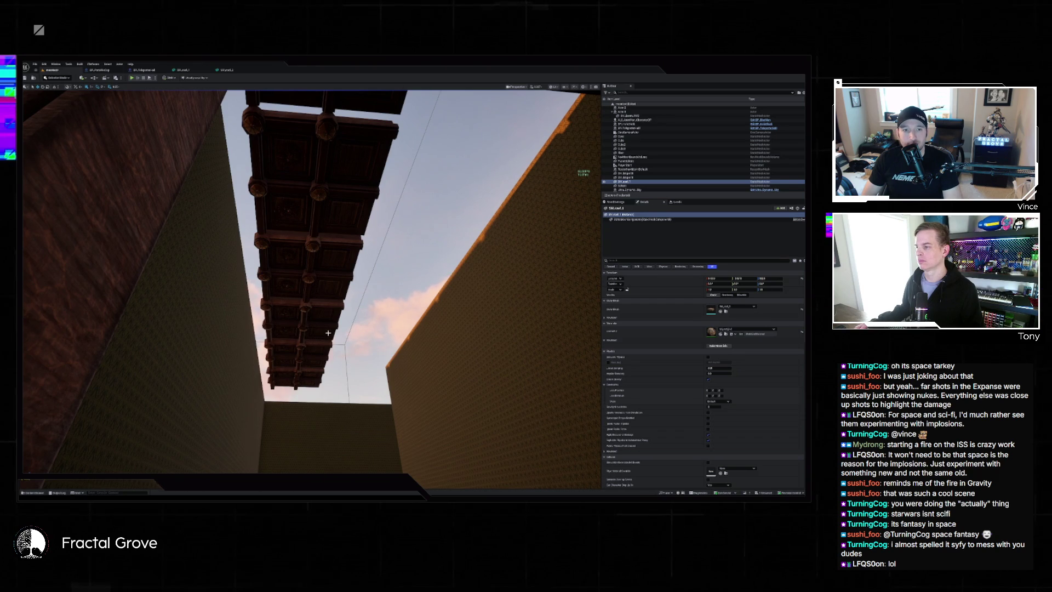
mouse_move(328, 333)
mouse_down()
mouse_move(328, 383)
mouse_move(312, 383)
mouse_up()
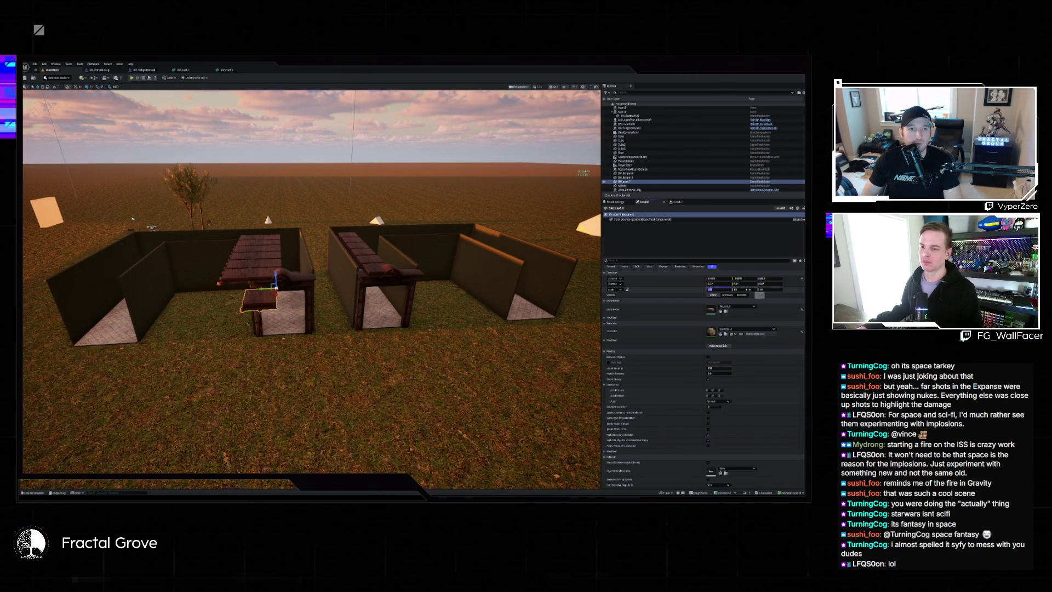
key(super)
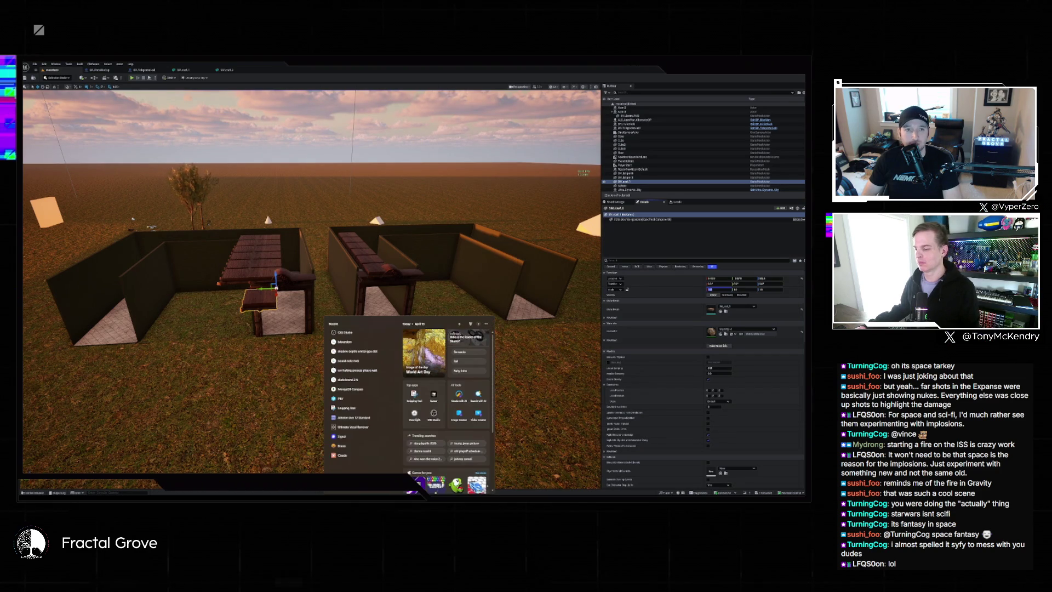
text(220/400)
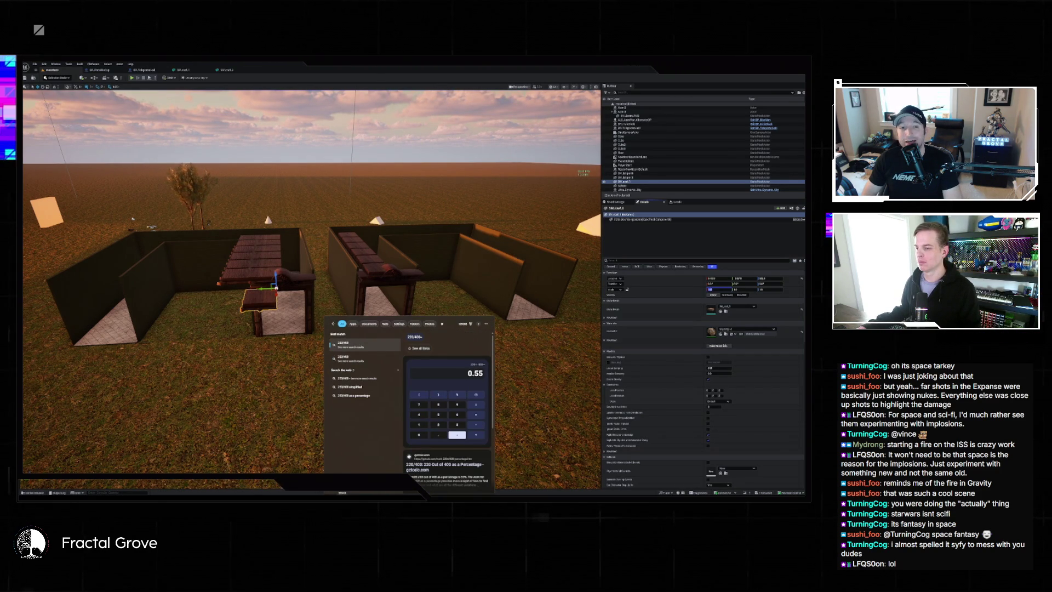
key(BackSpace)
key(BackSpace)
key(BackSpace)
text(500/)
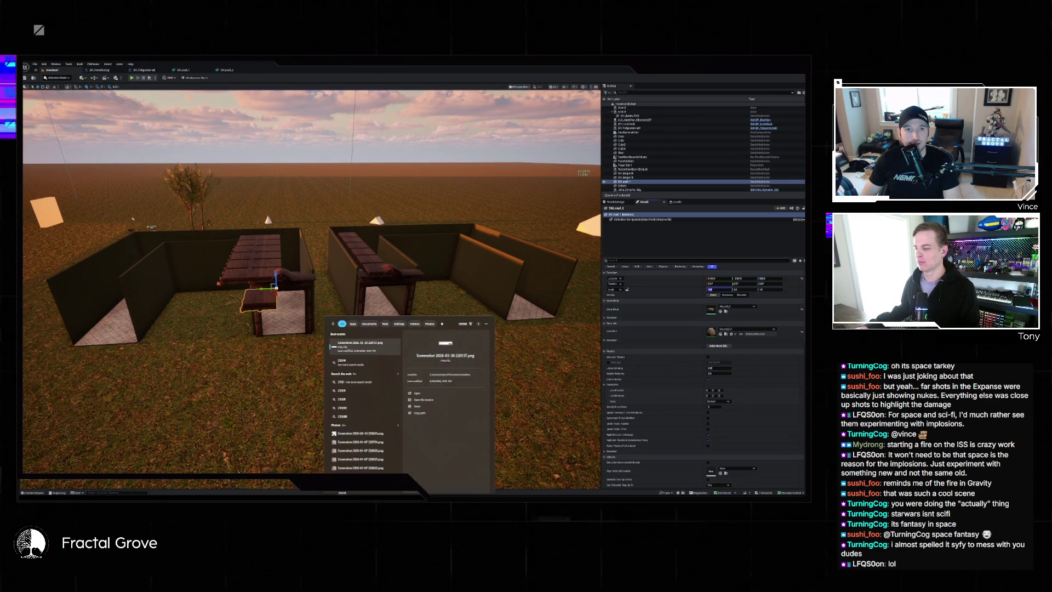
key(BackSpace)
key(BackSpace)
key(BackSpace)
text(400/)
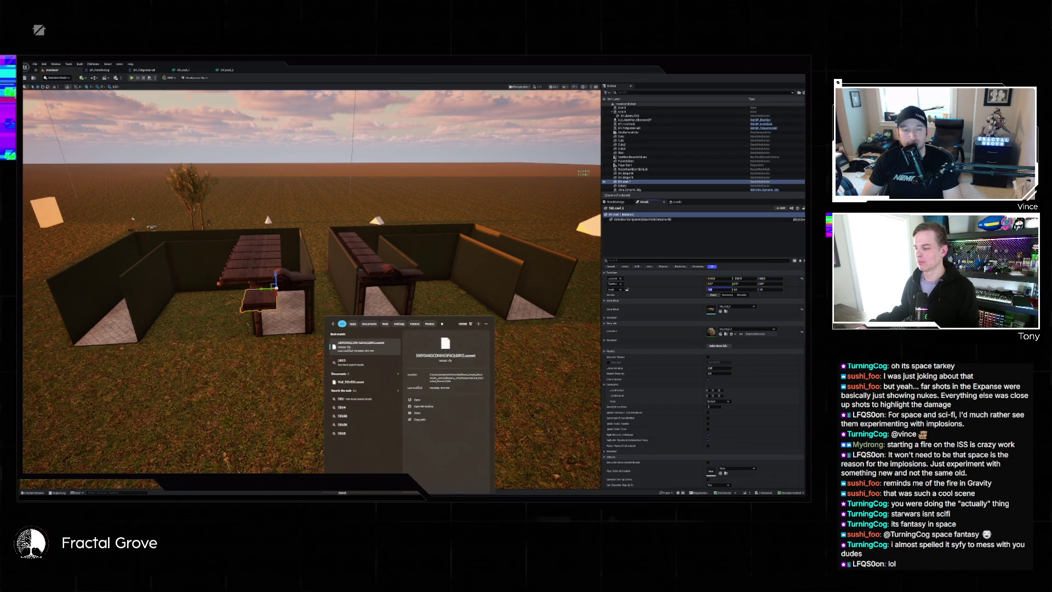
text(220)
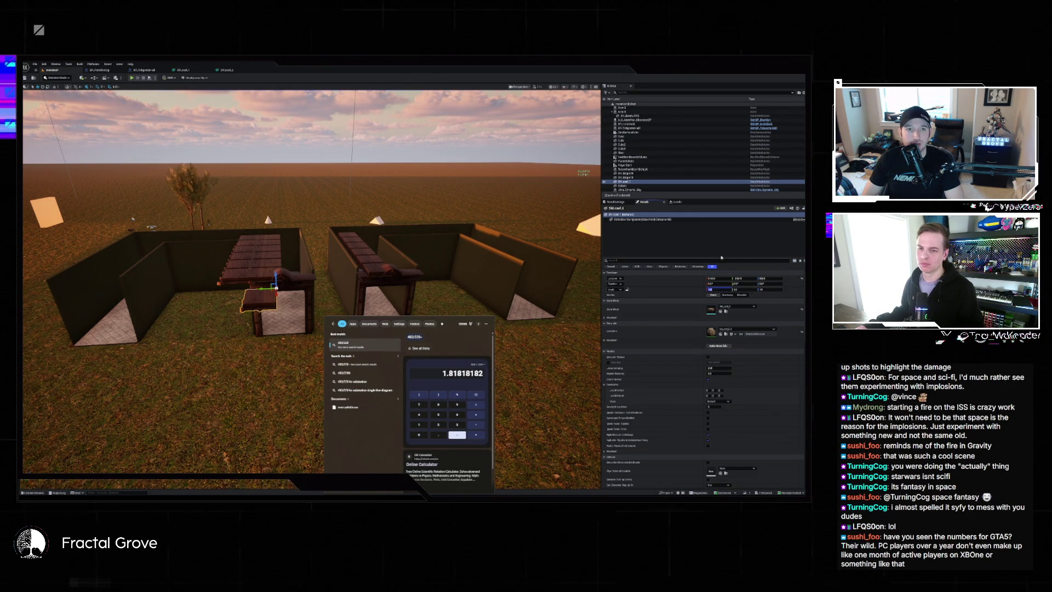
key(Escape)
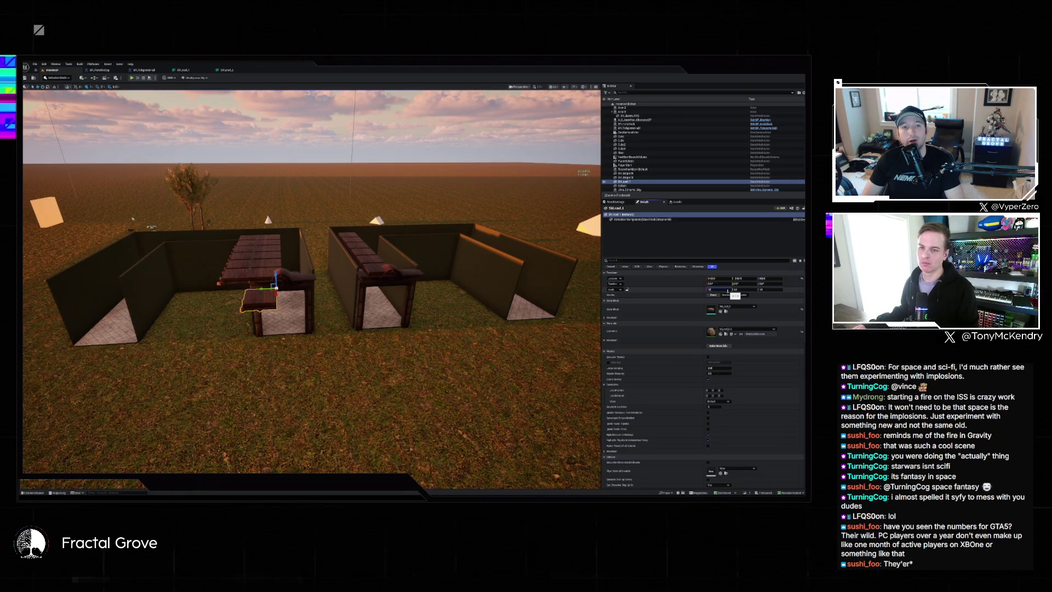
Commit new Scale X, Y and Z values for the loose slab, view it from above, and open the Content Drawer
key(Tab)
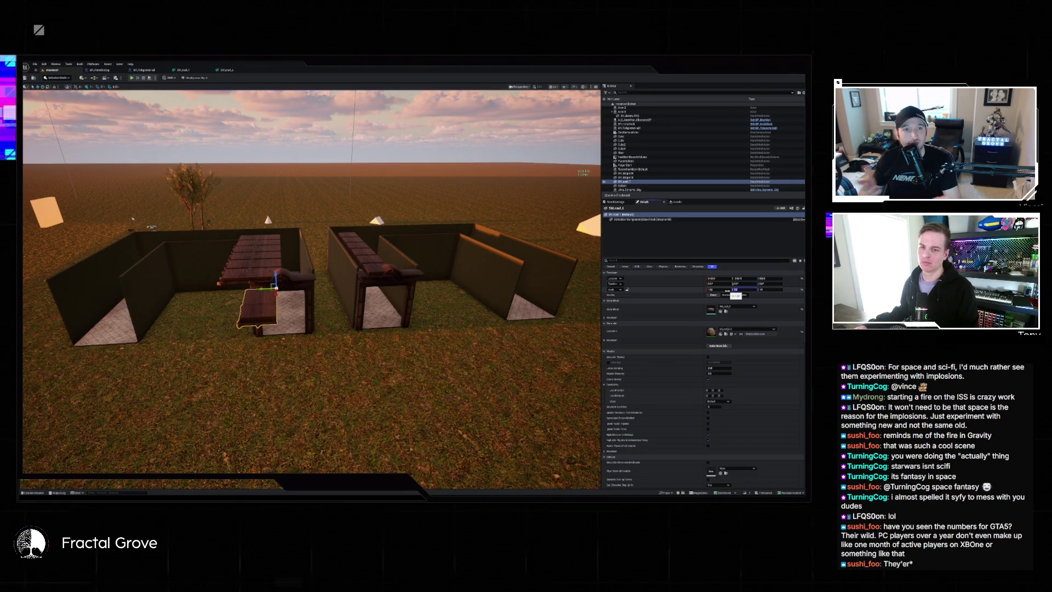
key(Tab)
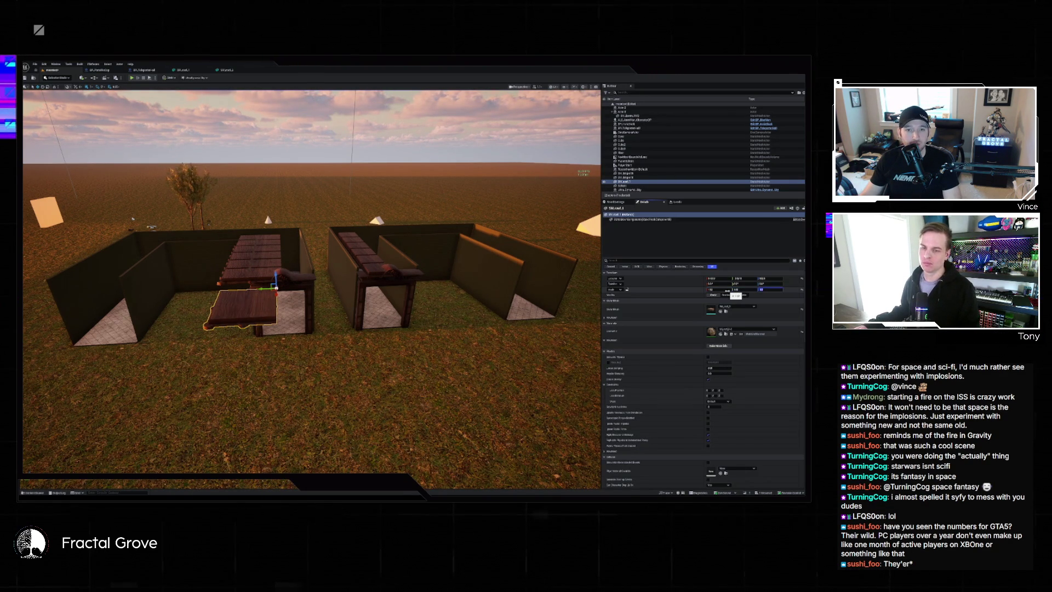
key(Return)
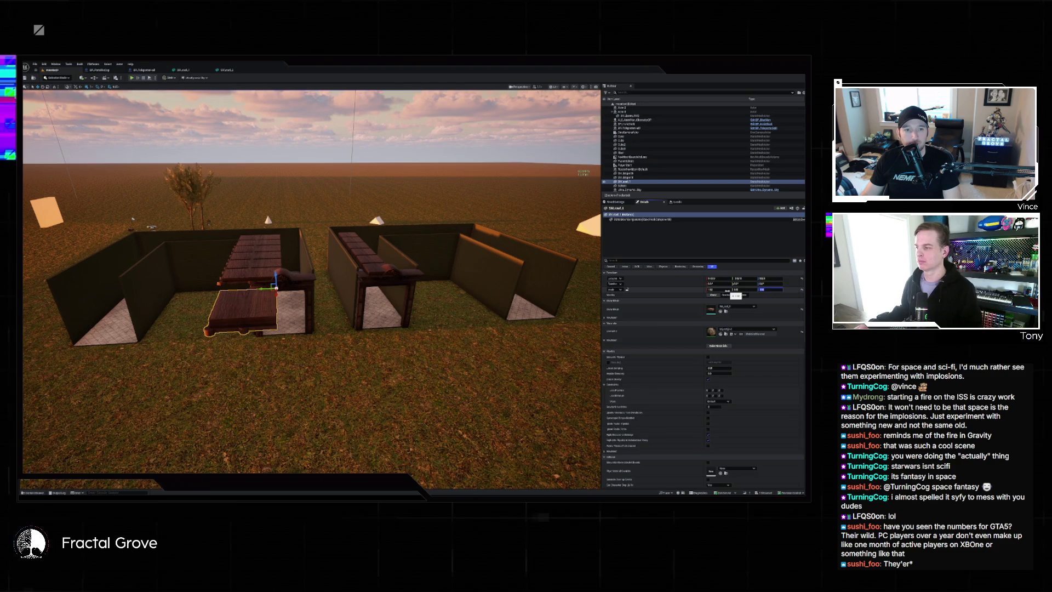
key(f)
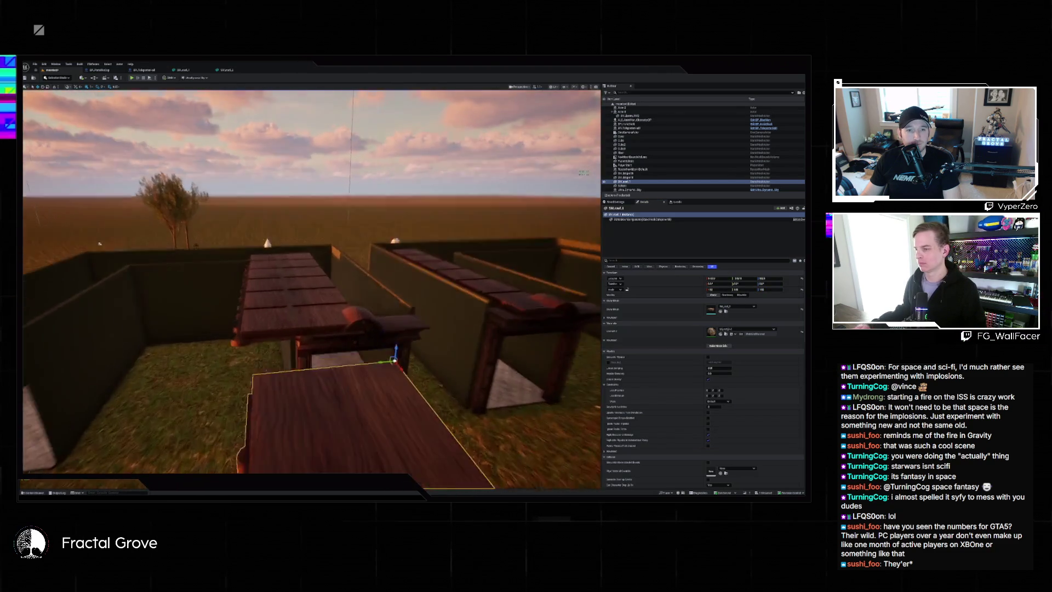
drag(394, 360, 292, 309)
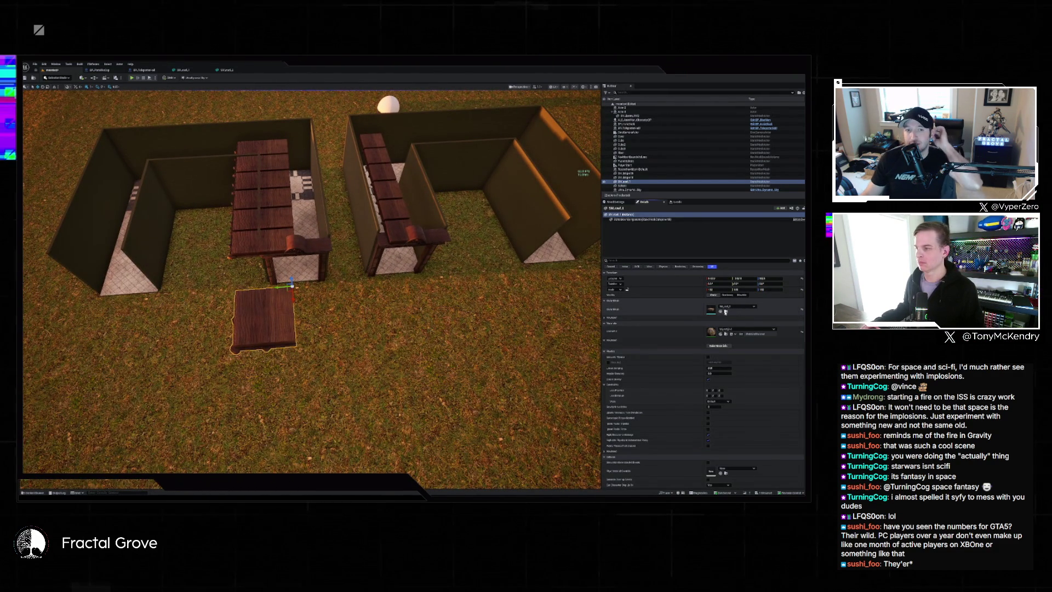
click(34, 492)
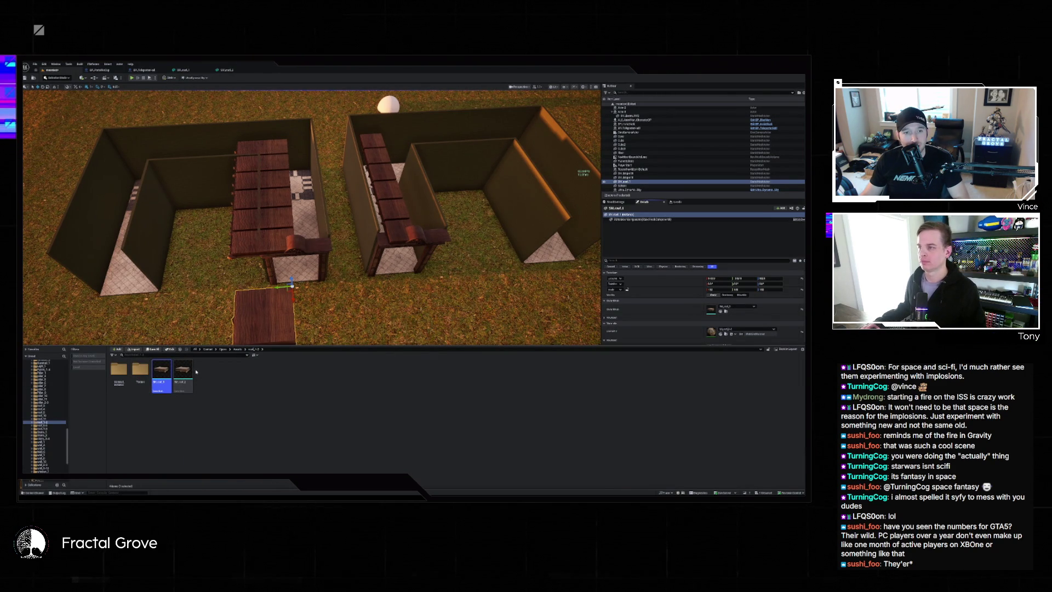
Navigate Content > Game to the mesh folder and select the newly copied static mesh
mouse_move(192, 370)
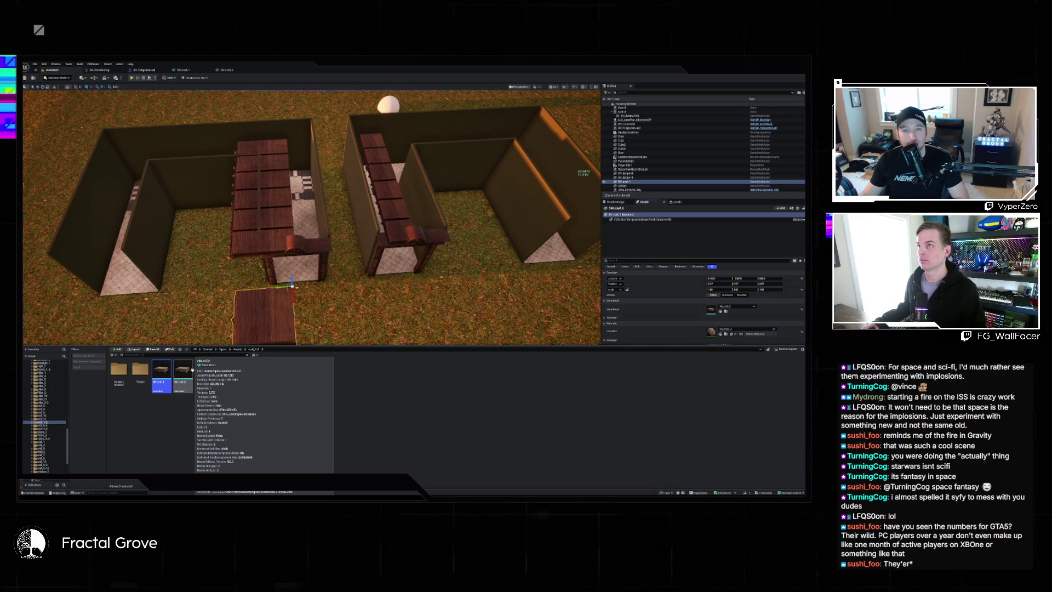
click(208, 349)
double_click(461, 371)
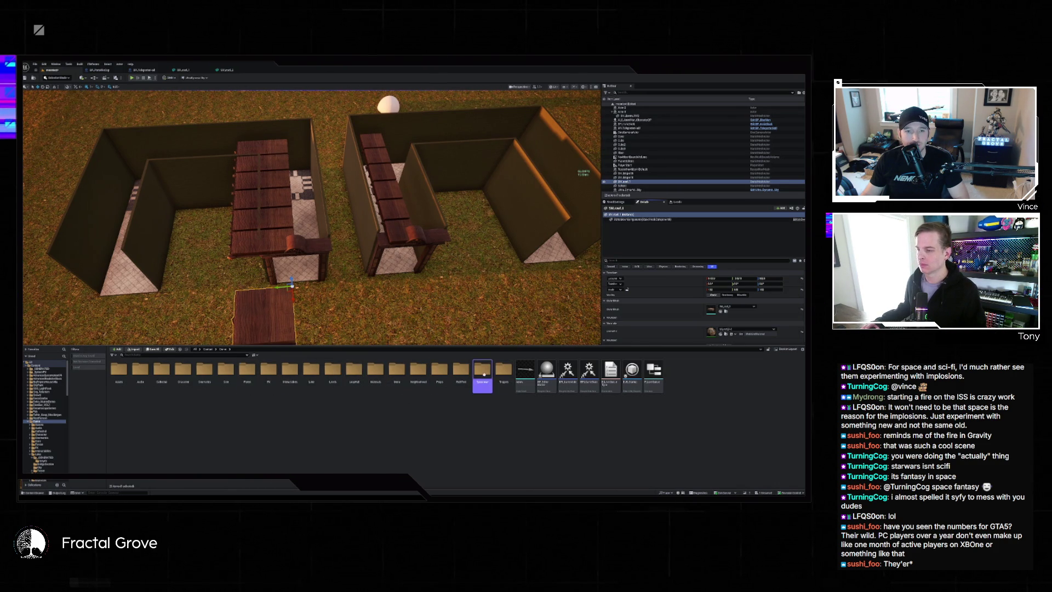
double_click(499, 382)
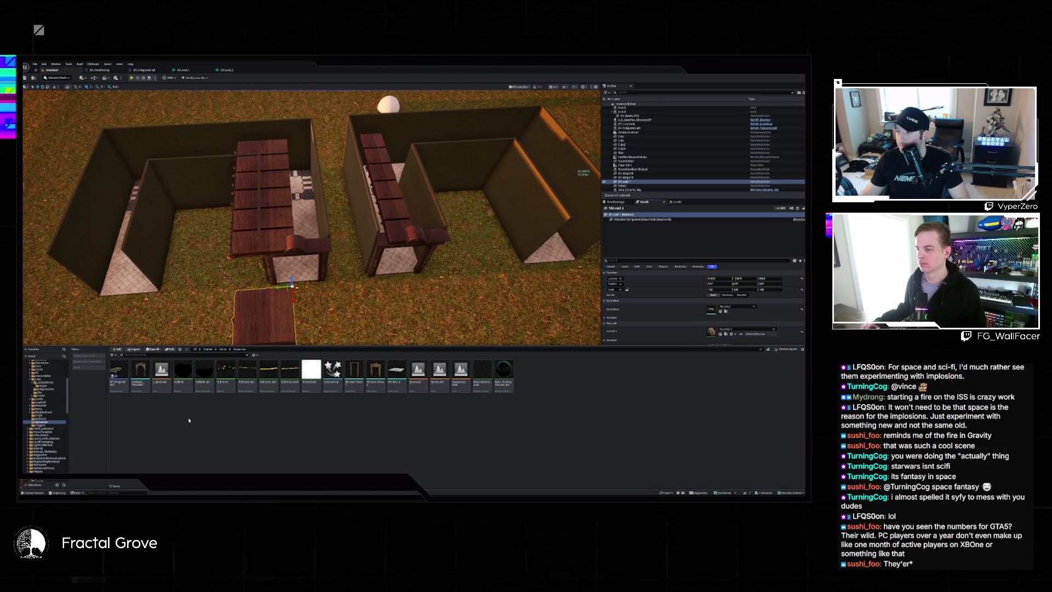
click(525, 373)
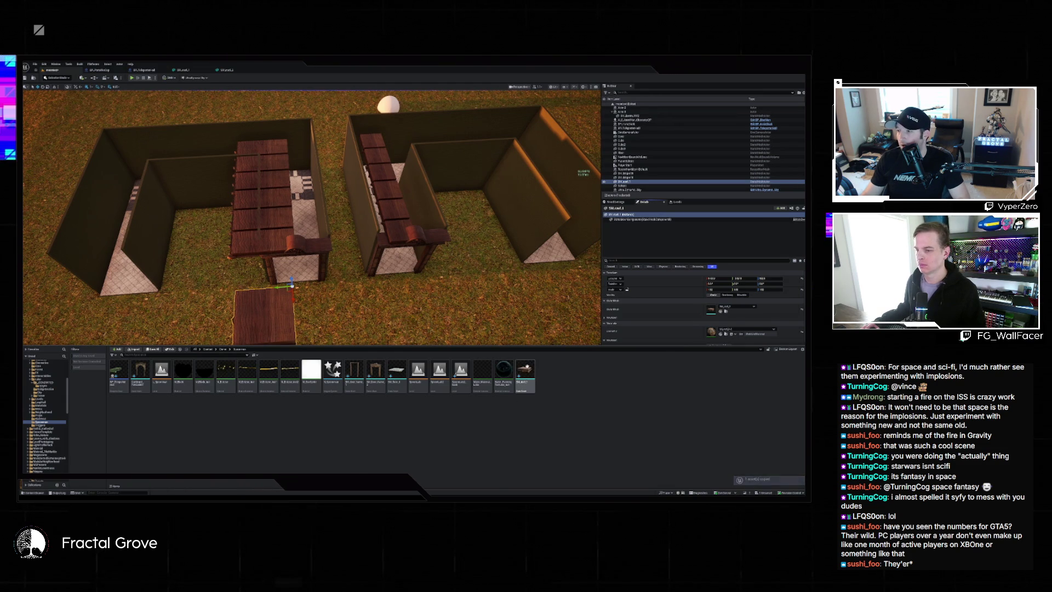
Replace the selected slab actor with the chosen static mesh via Replace Selected Actors with
right_click(269, 315)
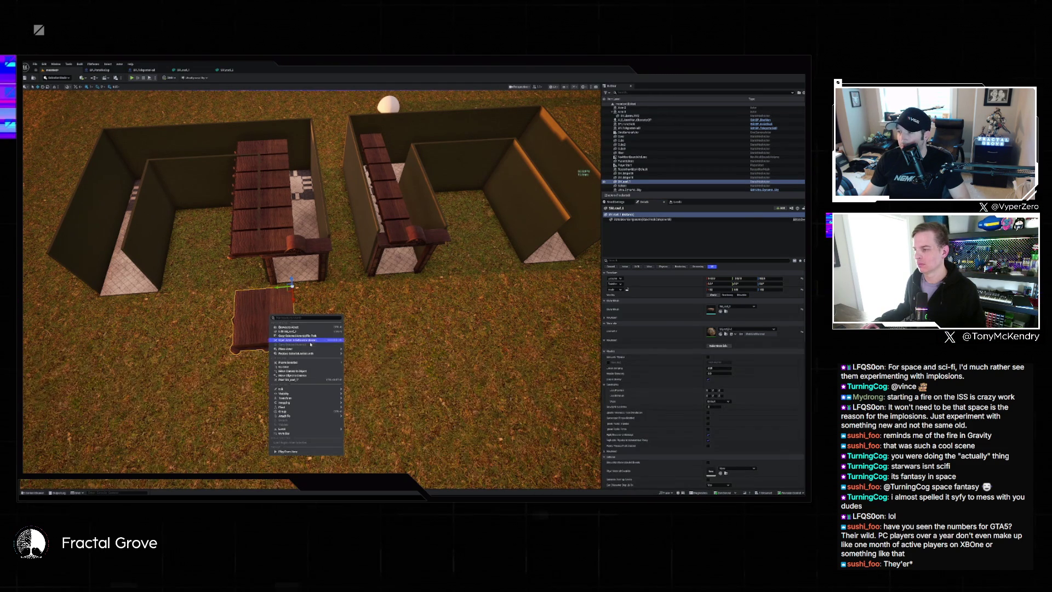
mouse_move(312, 354)
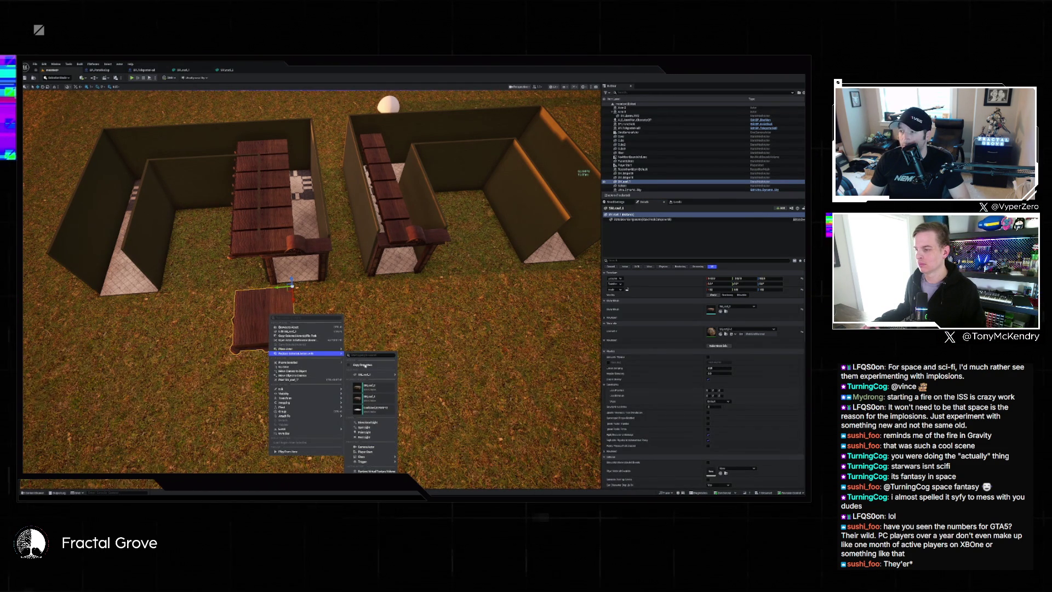
mouse_move(371, 374)
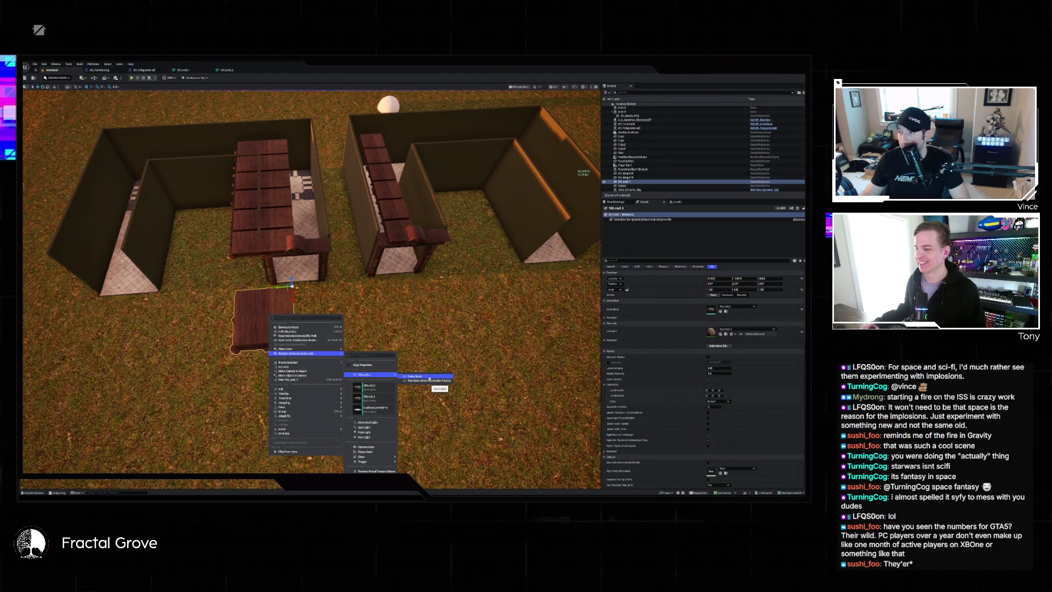
click(429, 376)
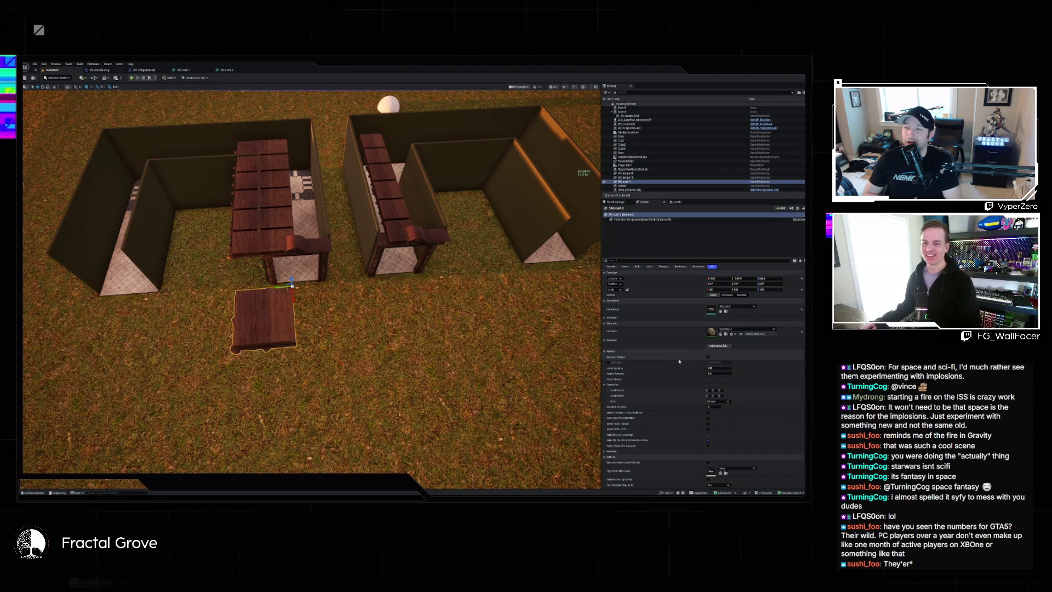
In Modeling Mode, bake the slab's scale into its mesh with Xform > Bake Transform
click(57, 77)
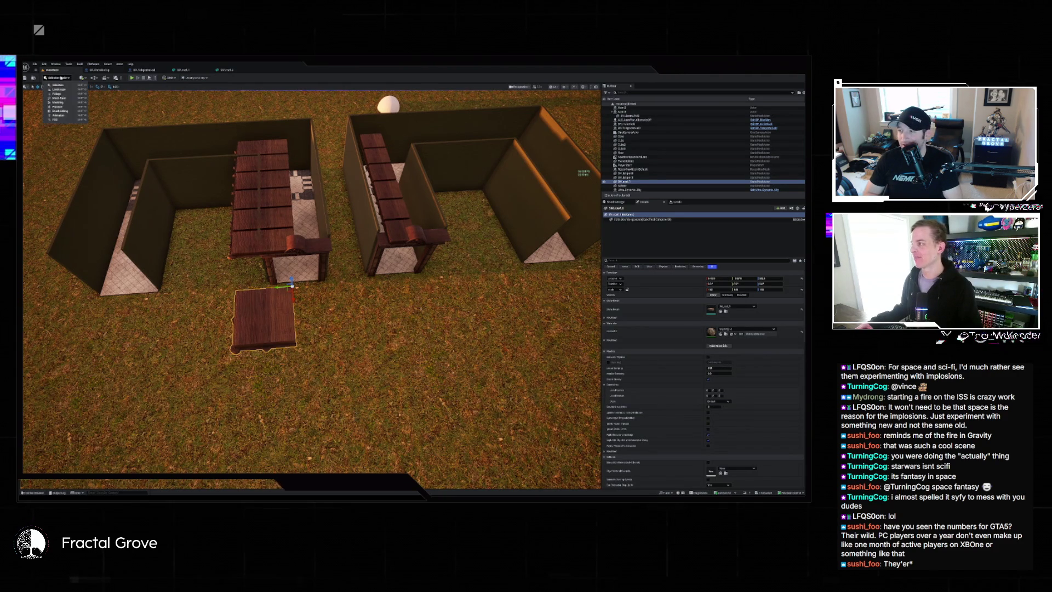
key(Escape)
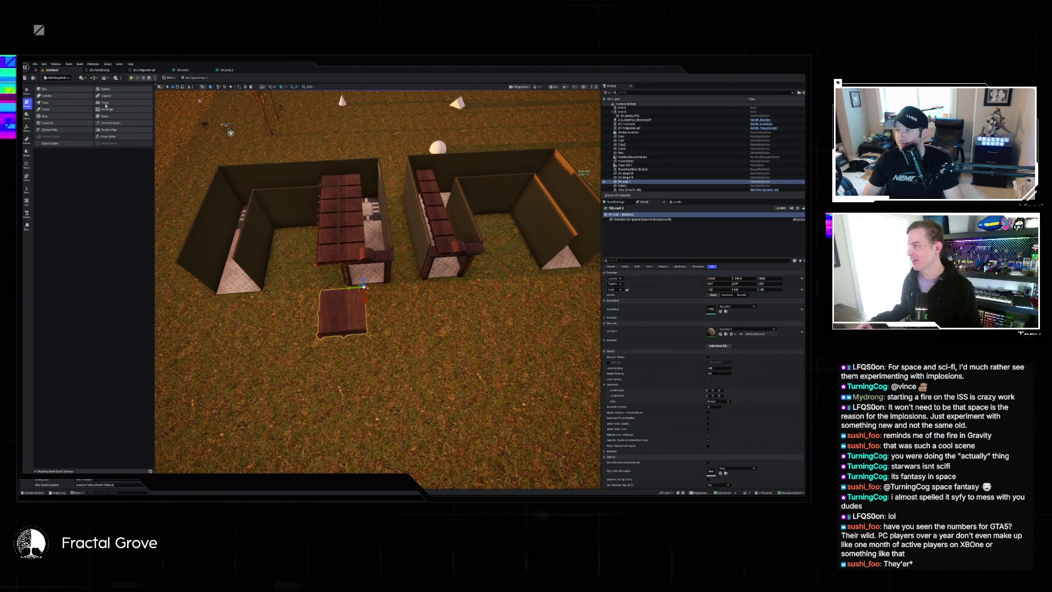
click(27, 126)
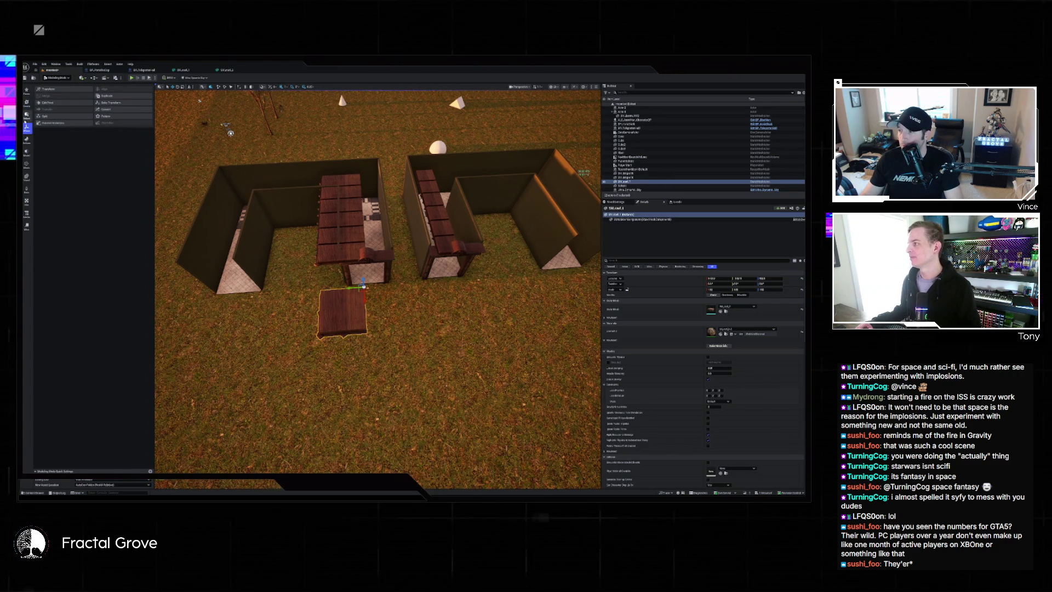
click(110, 103)
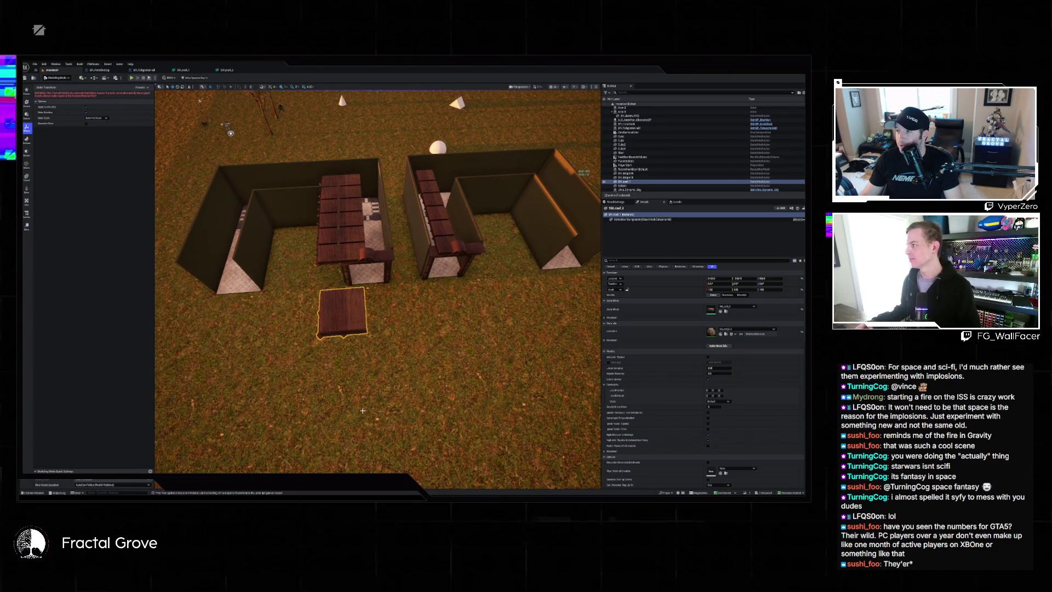
click(360, 464)
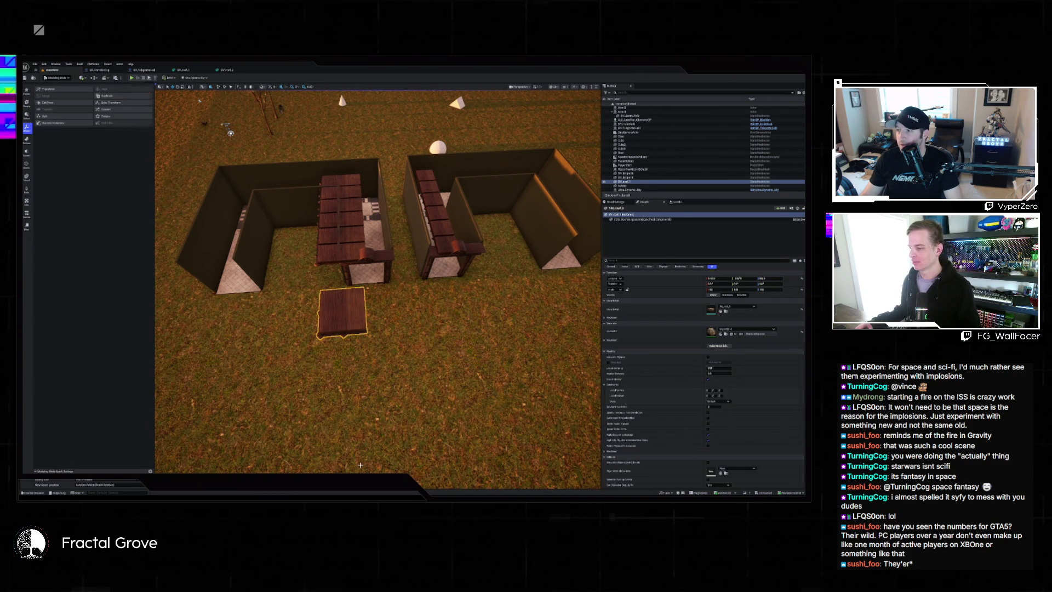
Reposition the slab's pivot with Edit Pivot, accept it, and locate SM_roof_1 in the browser
click(48, 103)
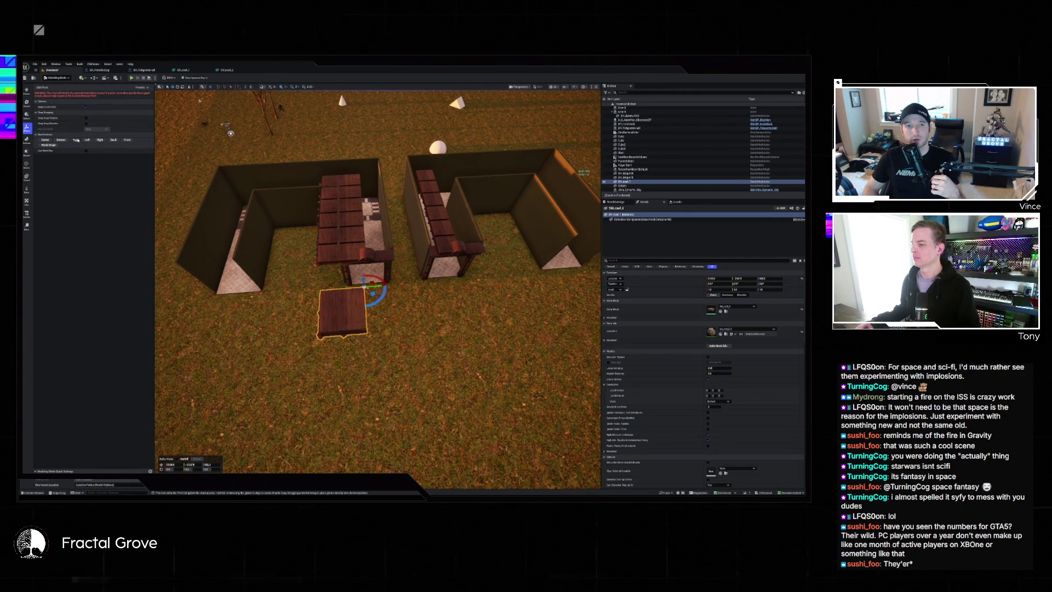
click(87, 140)
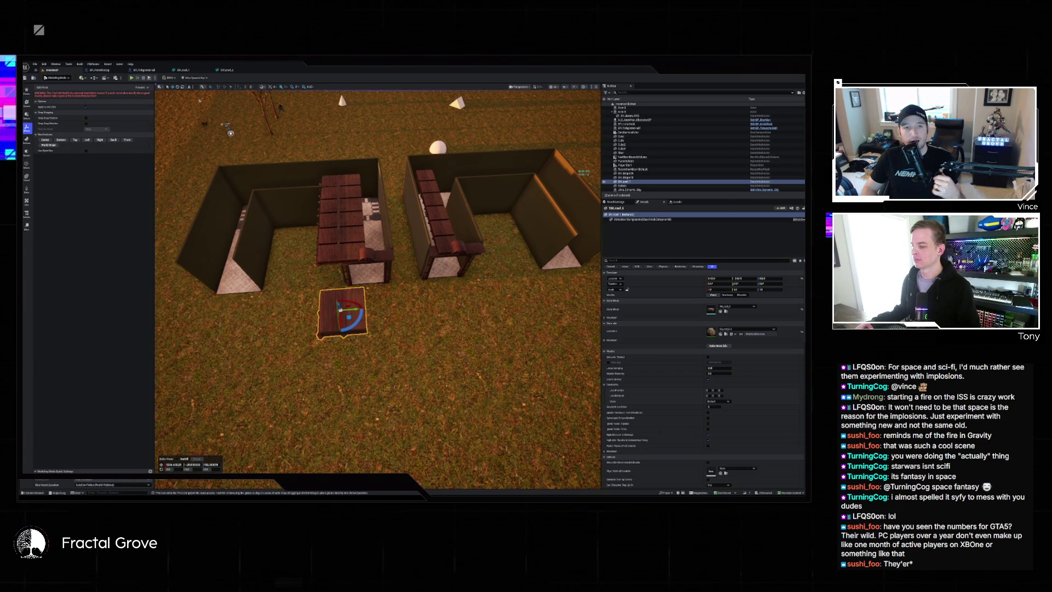
key(Return)
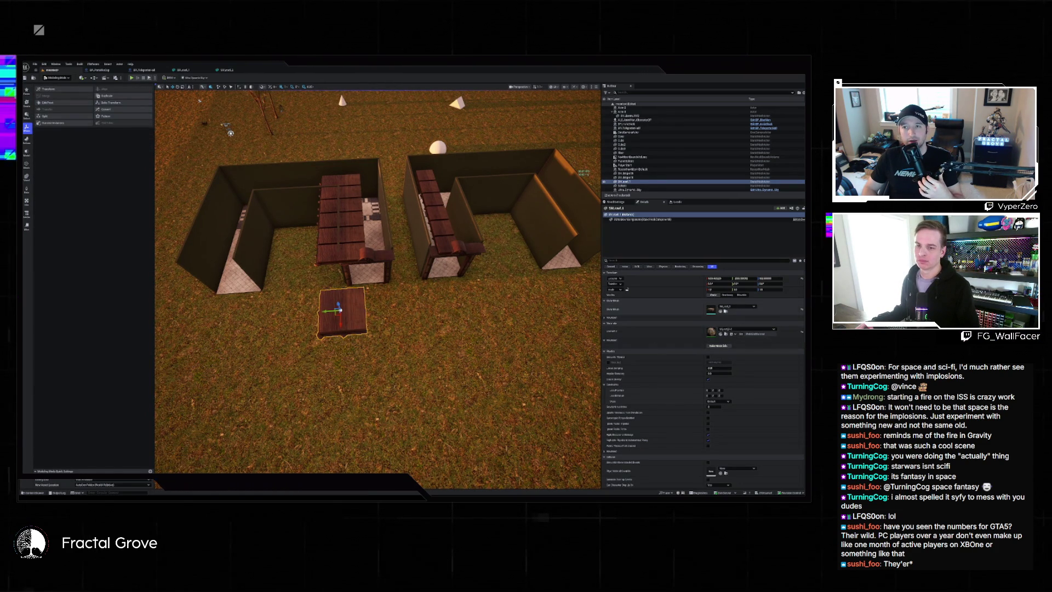
click(726, 311)
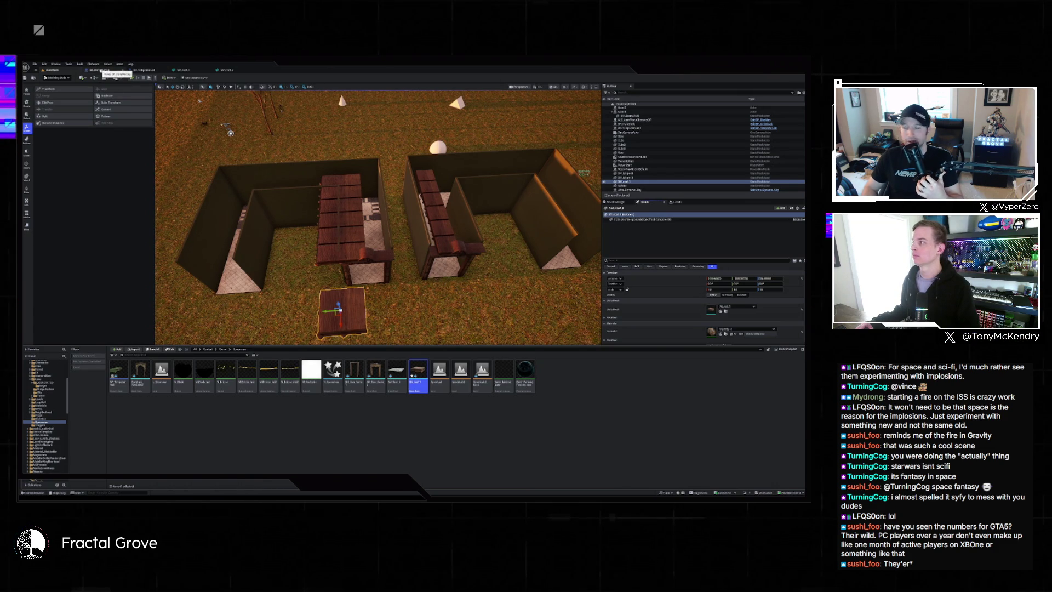
Review BP_Teleporter-all's CeilingMesh and CeilingSize default value, compile it, and switch to the PC Gamer article
click(144, 69)
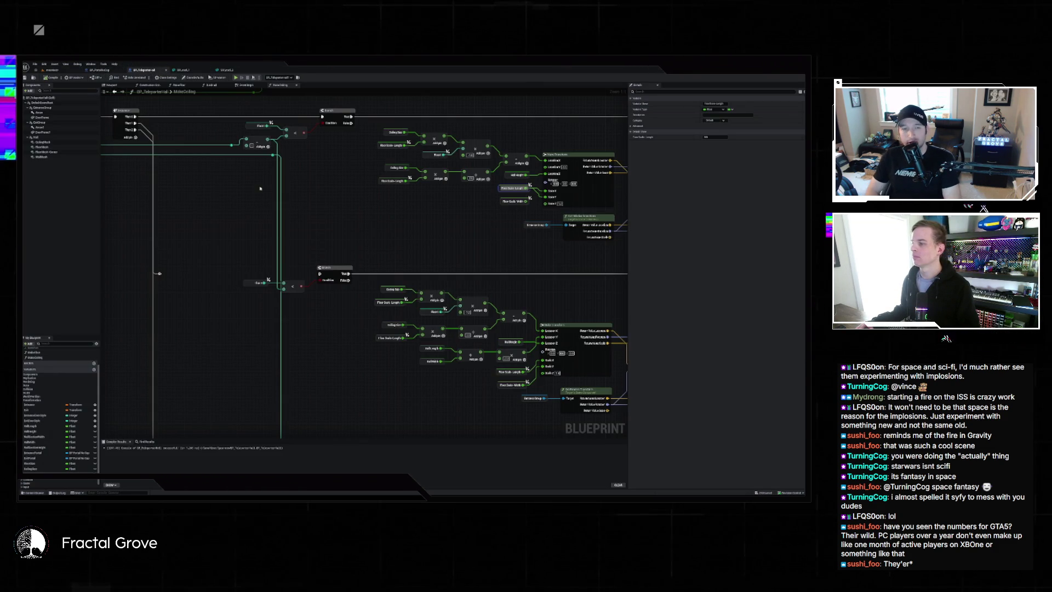
click(44, 142)
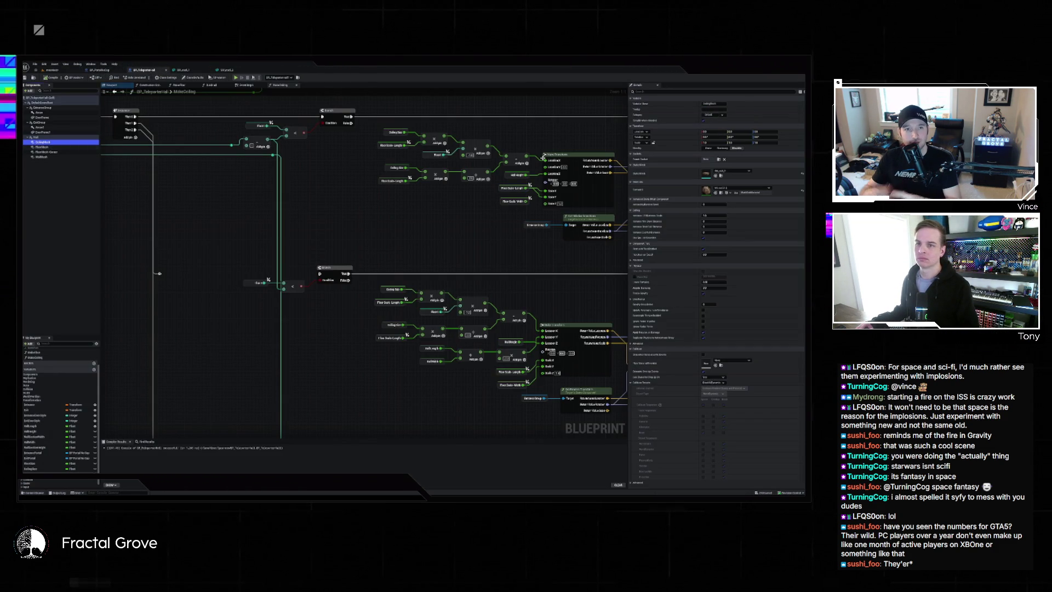
click(169, 113)
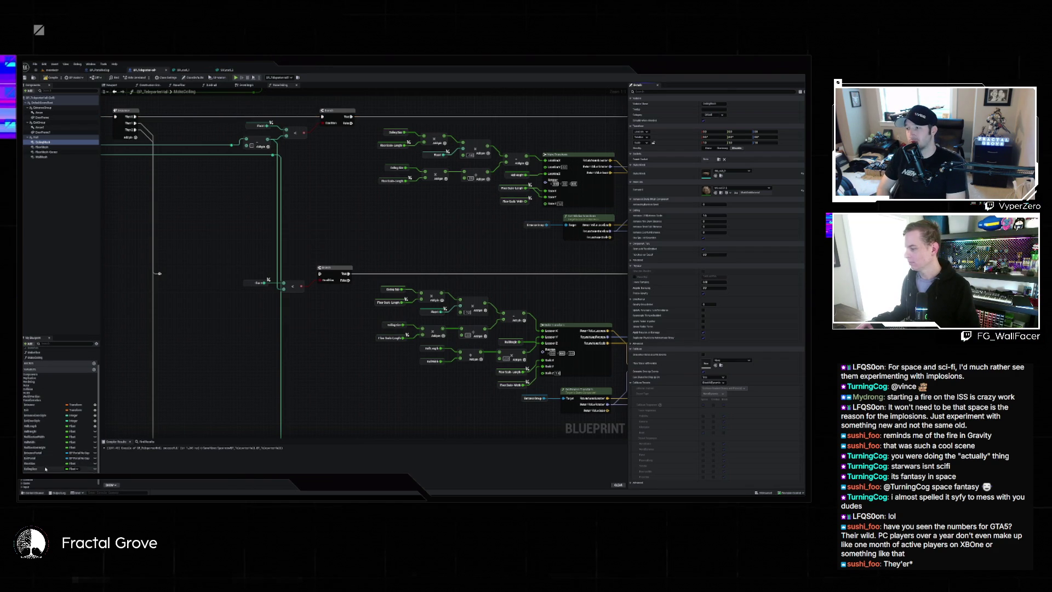
click(33, 469)
click(717, 192)
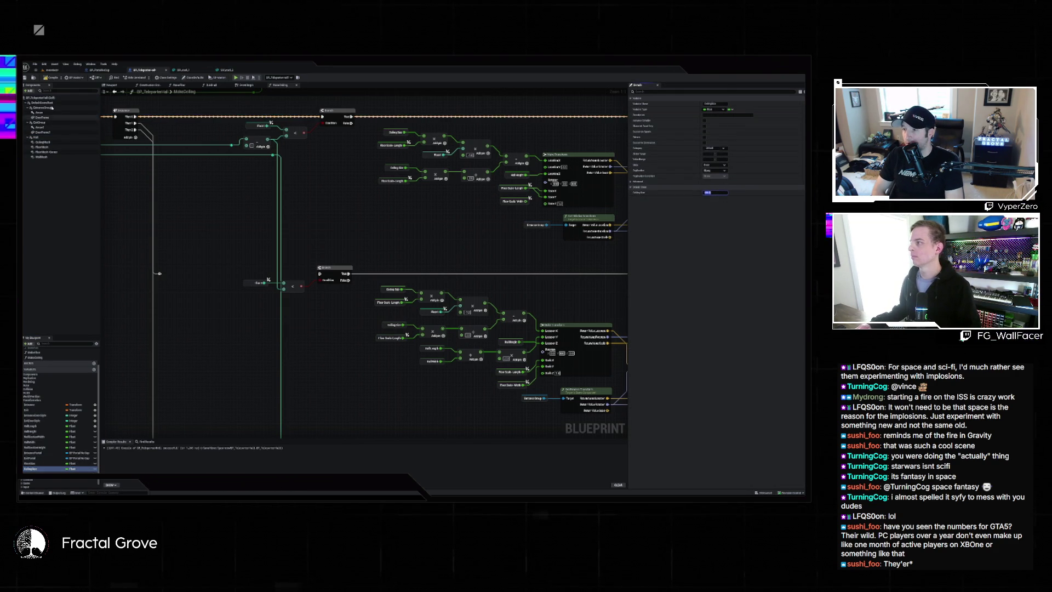
click(47, 78)
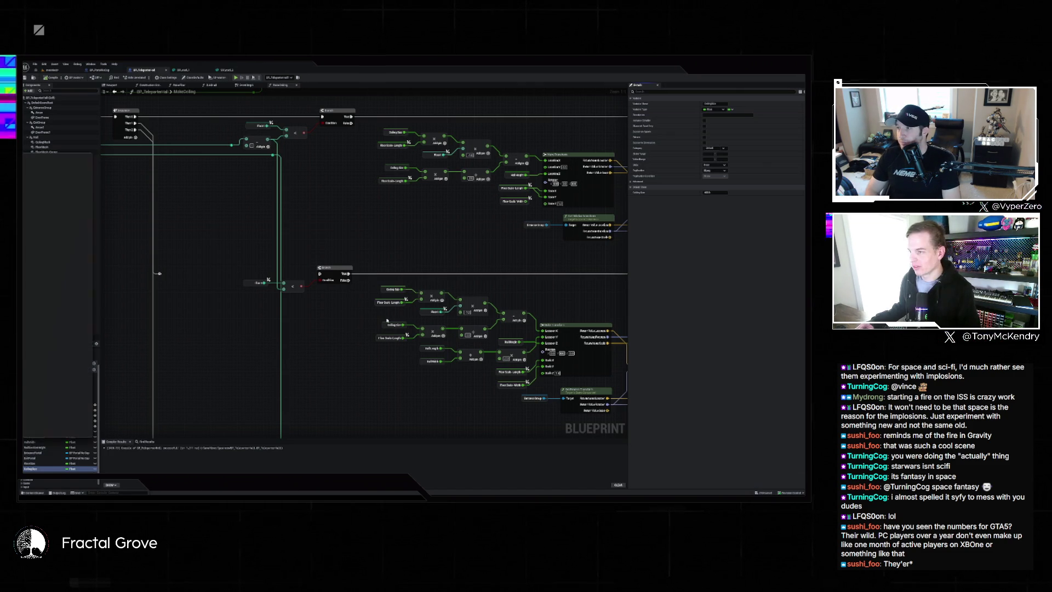
key(alt+Tab)
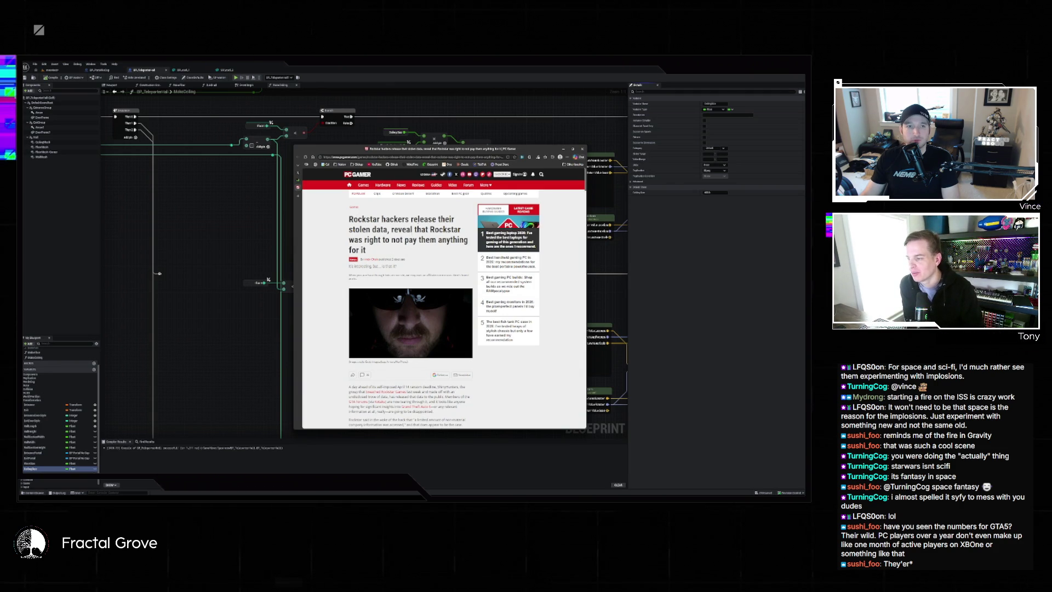
Read down the Rockstar leak article, dismiss the club signup popup, and reach the RDO/GTAO revenue and platform tables
scroll(430, 239, down, 2)
scroll(411, 329, down, 2)
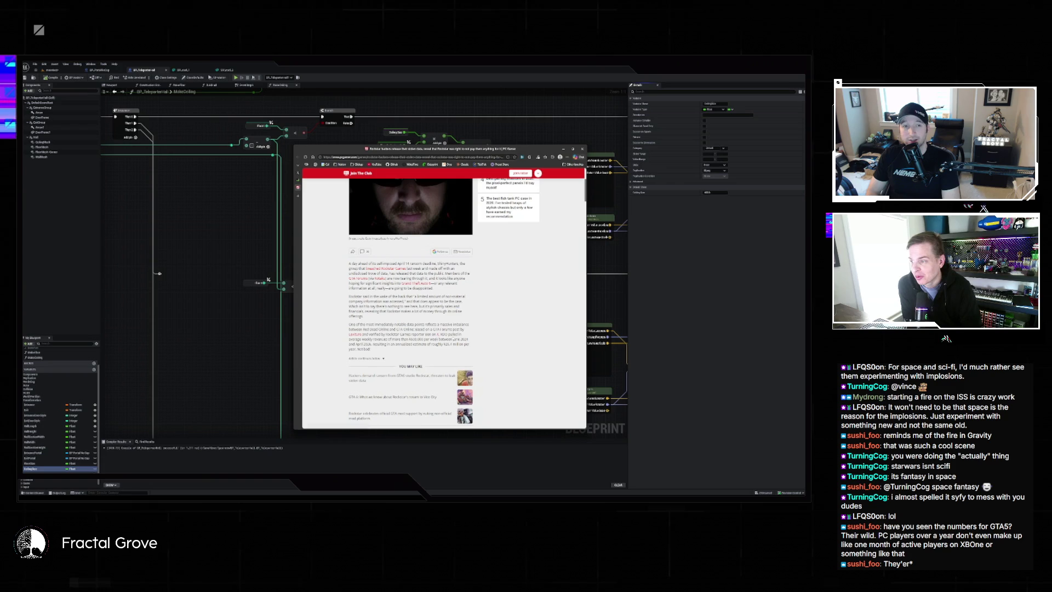
scroll(438, 302, down, 5)
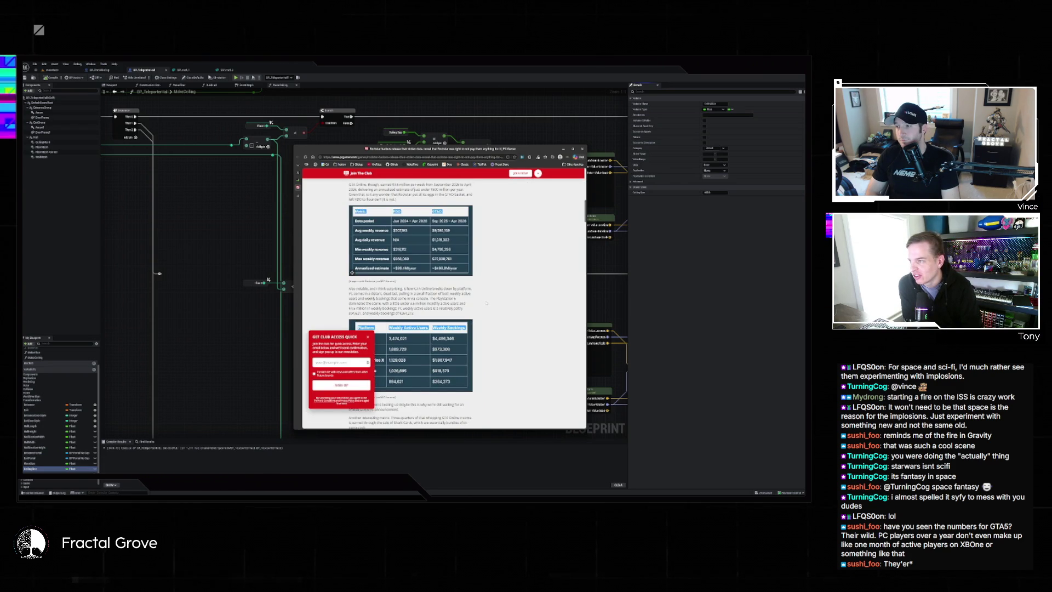
scroll(485, 301, down, 3)
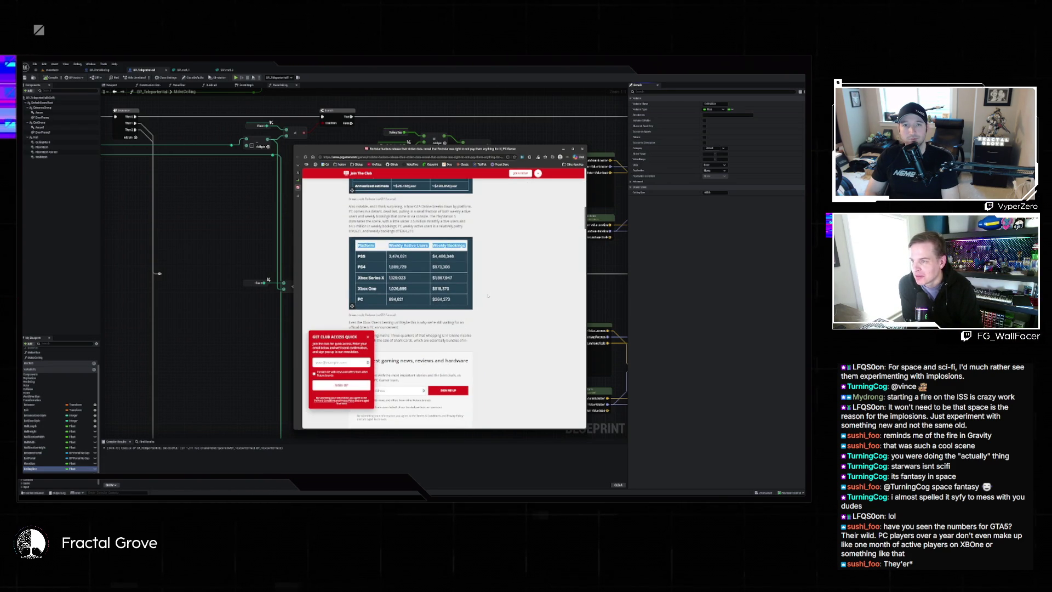
scroll(483, 290, up, 5)
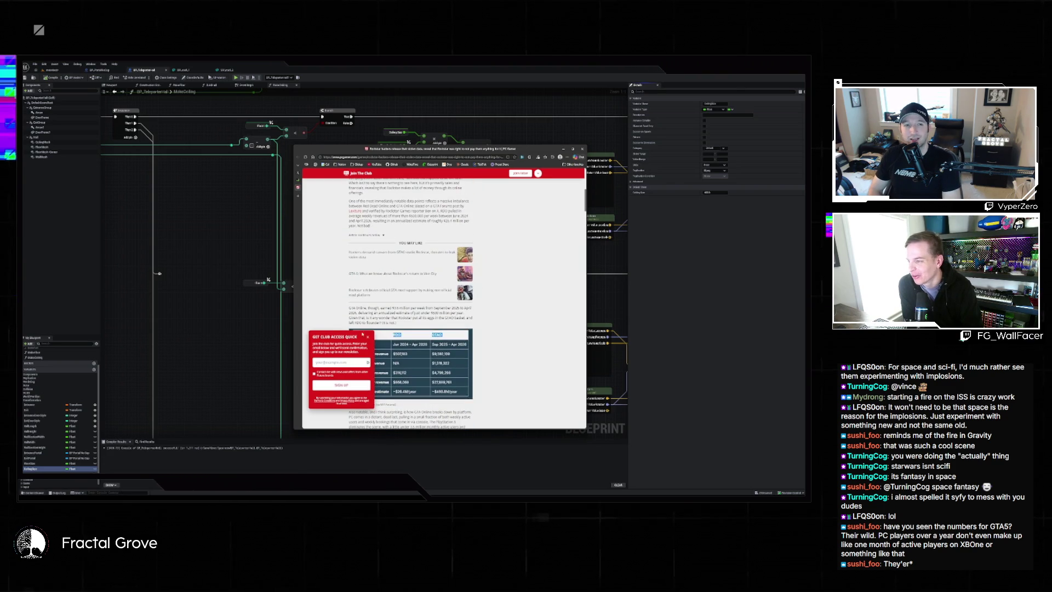
click(368, 336)
scroll(417, 301, up, 4)
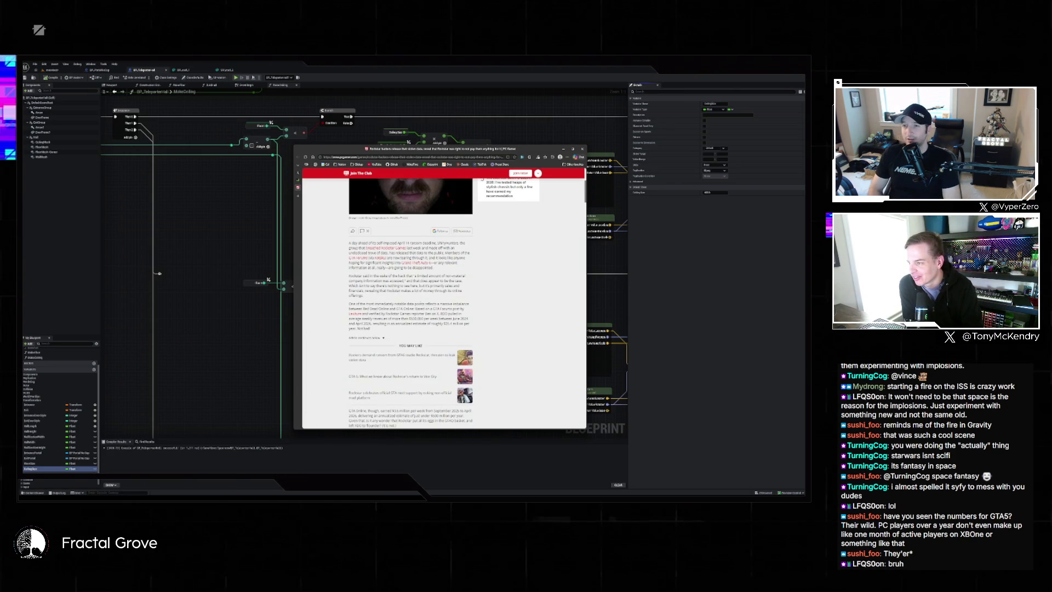
scroll(421, 305, down, 4)
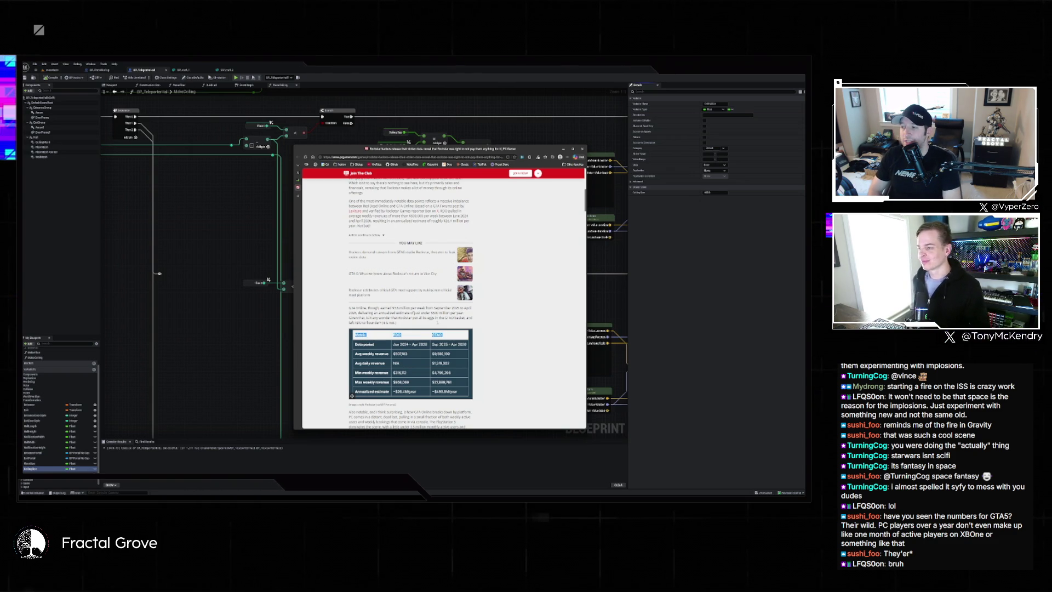
scroll(475, 272, down, 2)
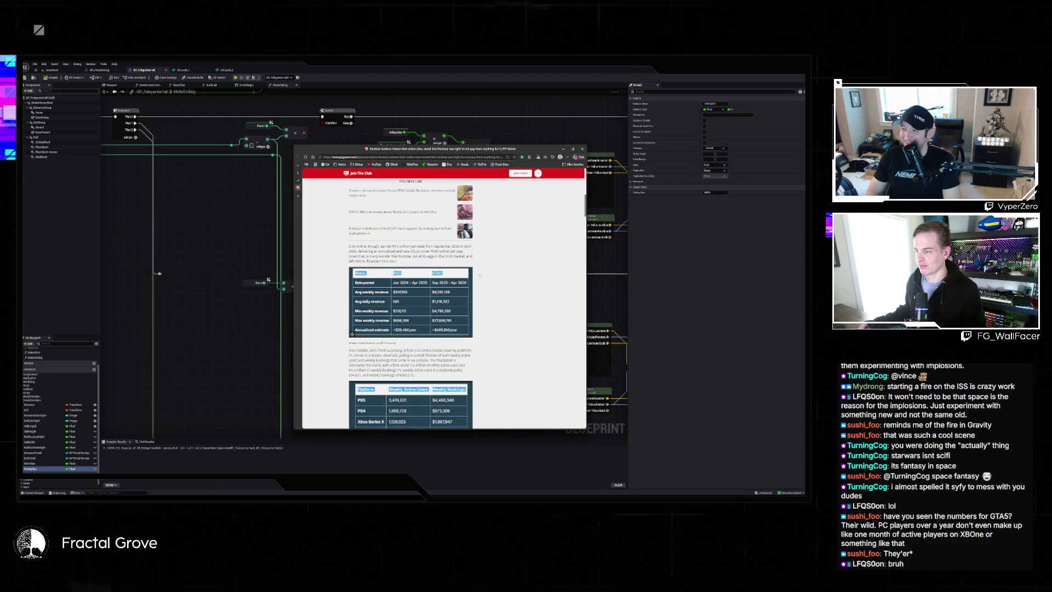
scroll(480, 275, down, 1)
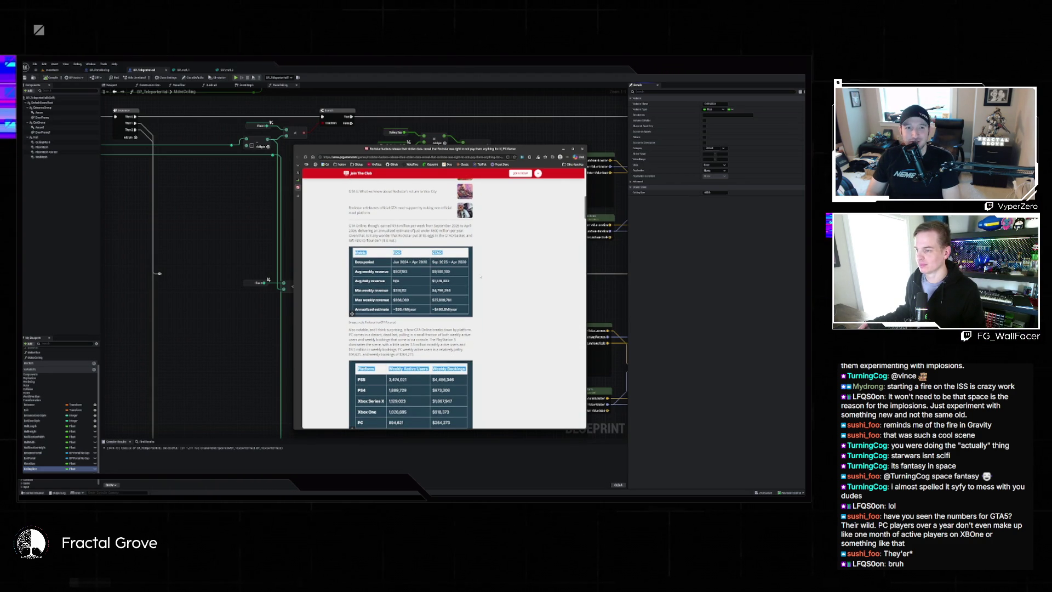
scroll(501, 274, down, 4)
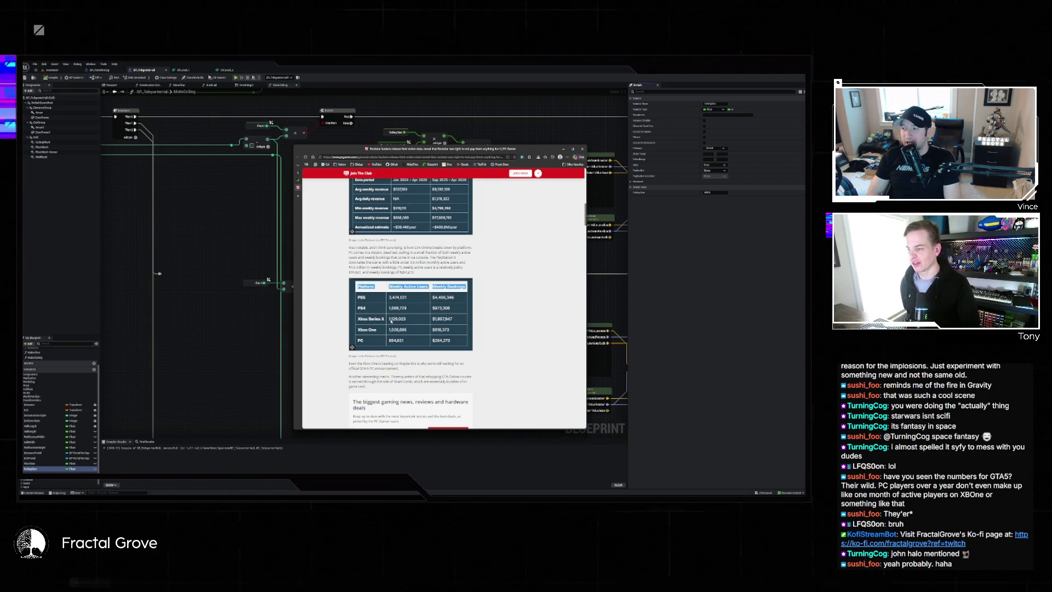
scroll(391, 322, down, 3)
scroll(401, 321, down, 3)
scroll(401, 320, down, 3)
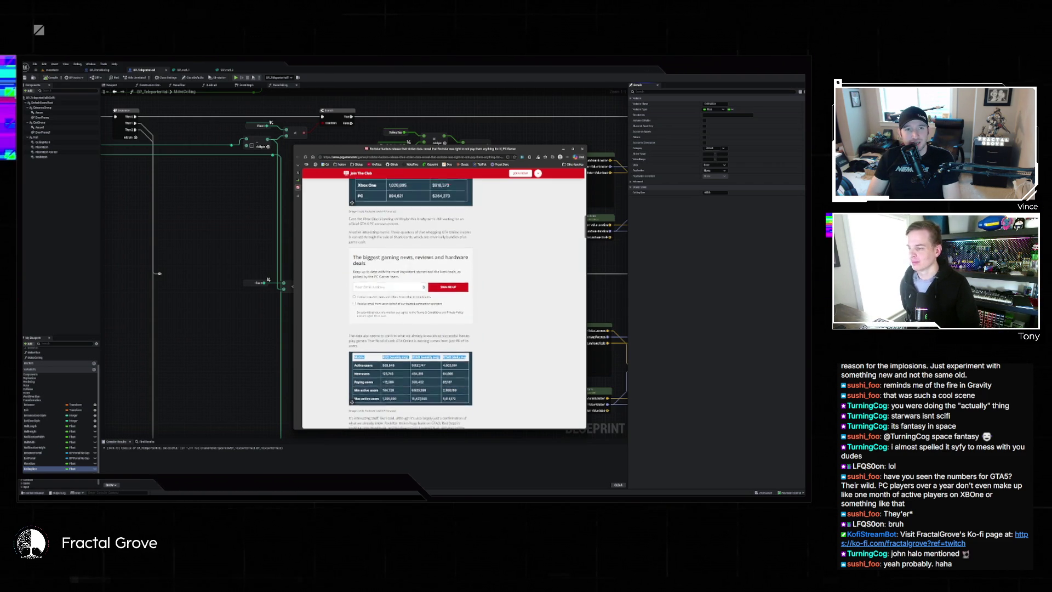
scroll(399, 315, down, 3)
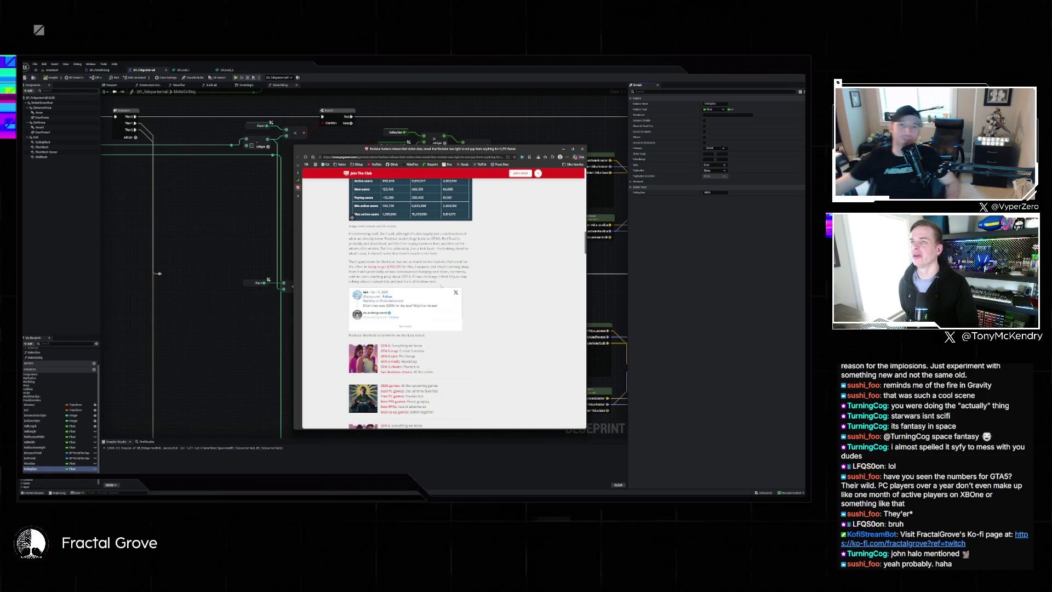
mouse_move(441, 283)
mouse_down()
mouse_move(367, 253)
mouse_move(342, 194)
mouse_up()
click(475, 268)
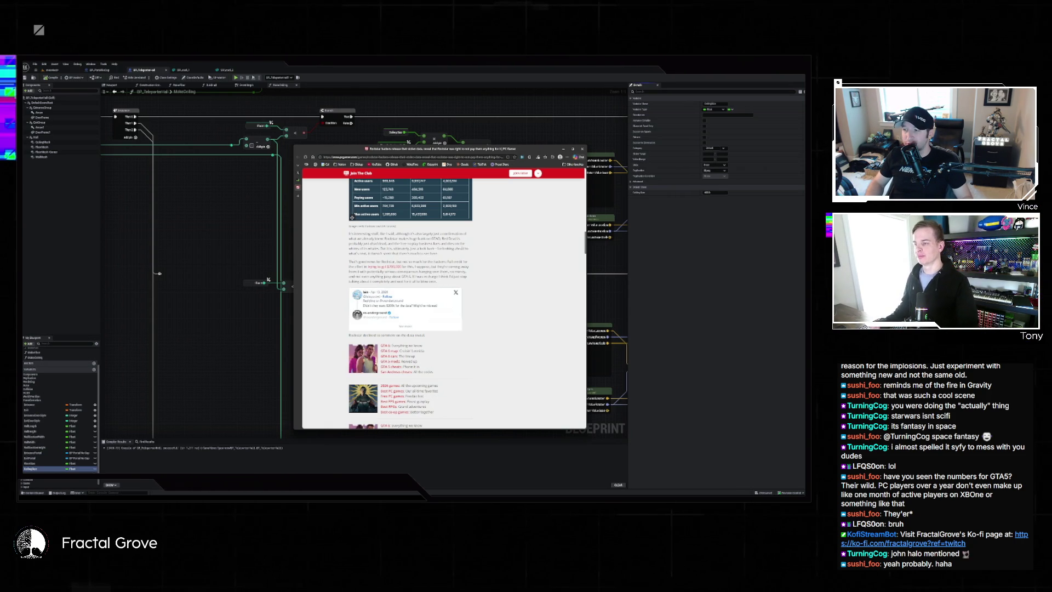
scroll(462, 245, down, 3)
scroll(461, 244, up, 10)
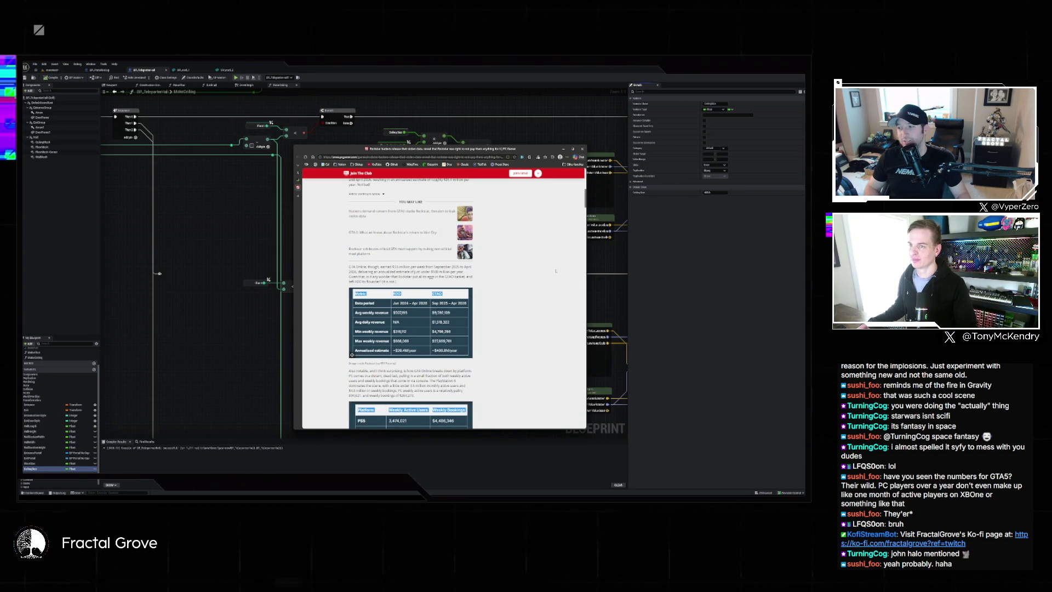
scroll(557, 273, up, 15)
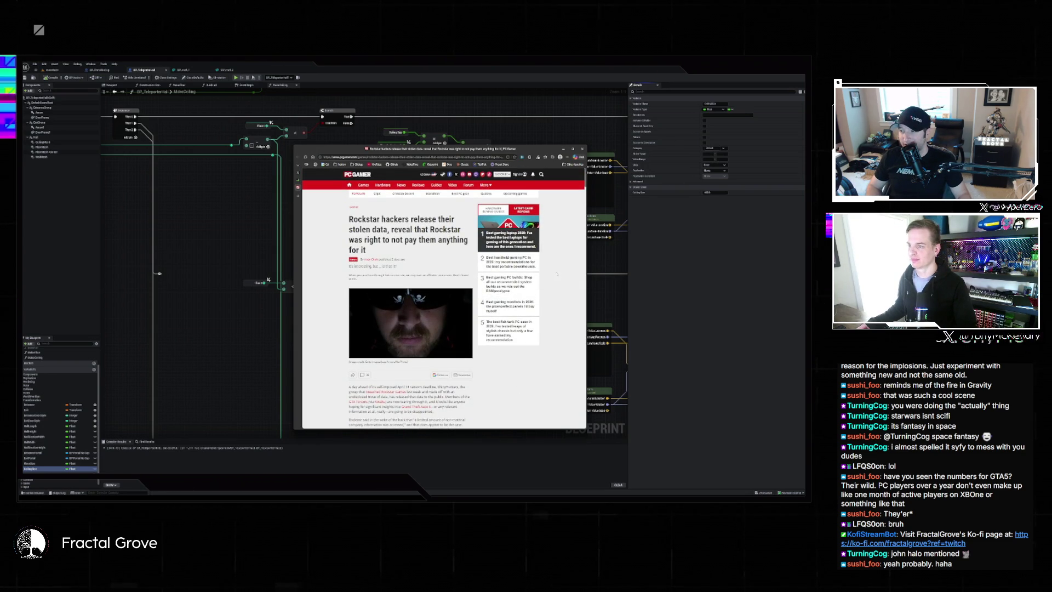
scroll(554, 273, down, 5)
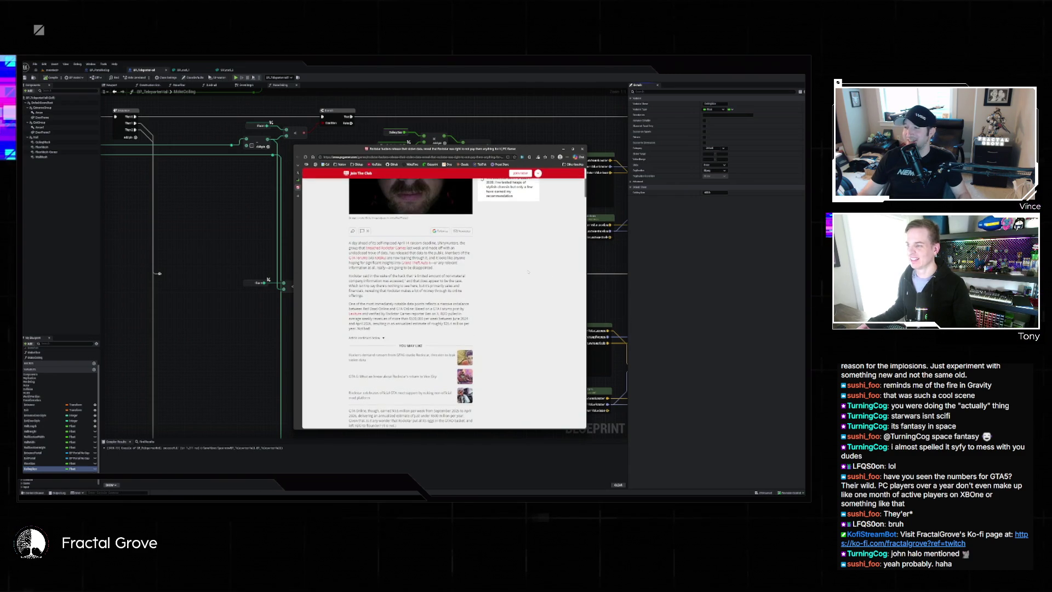
scroll(525, 262, down, 2)
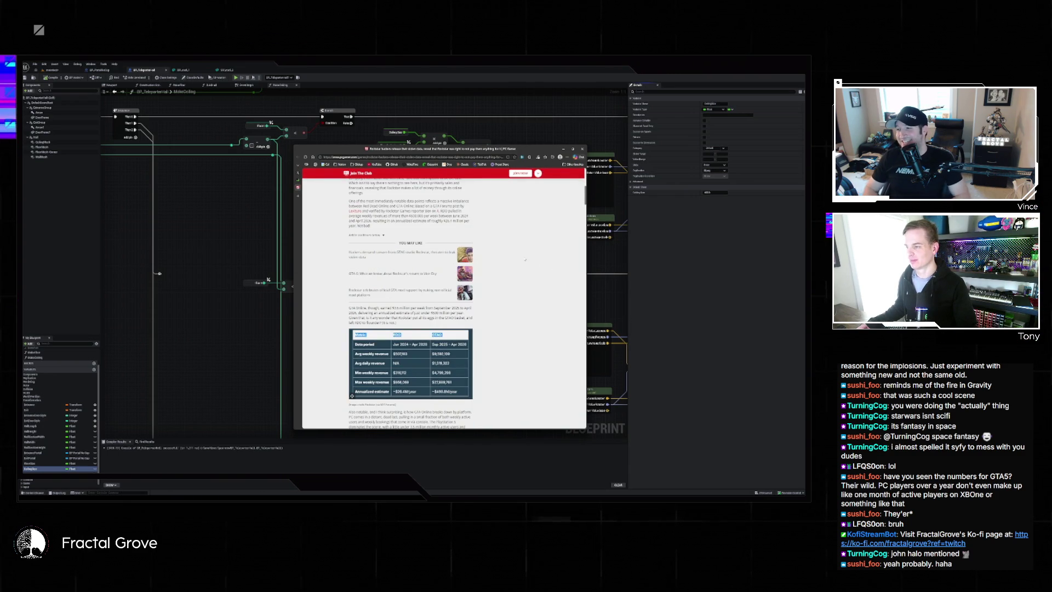
scroll(524, 259, down, 3)
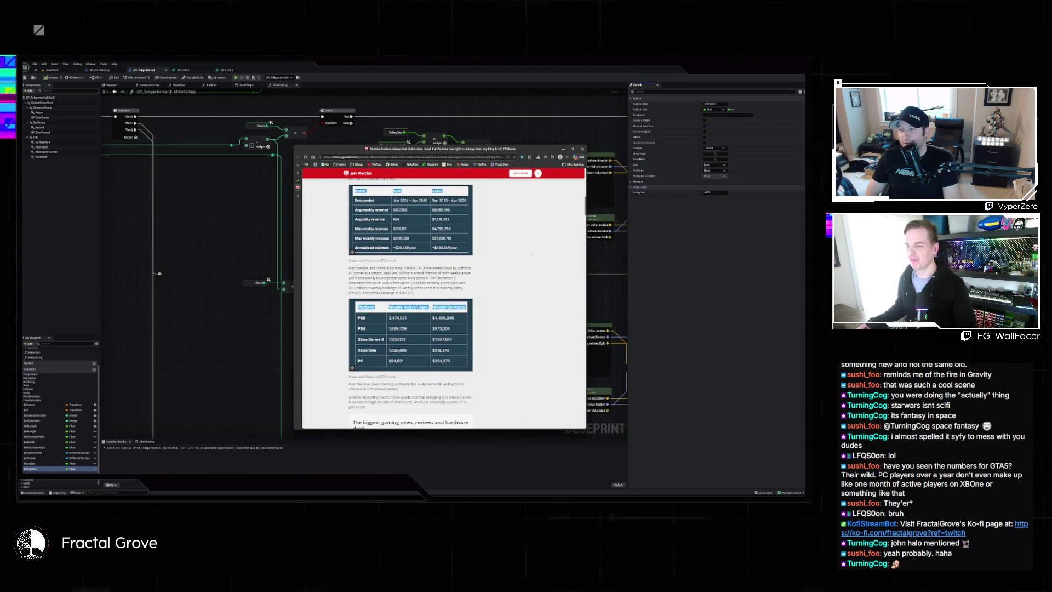
scroll(531, 253, up, 2)
scroll(533, 254, up, 4)
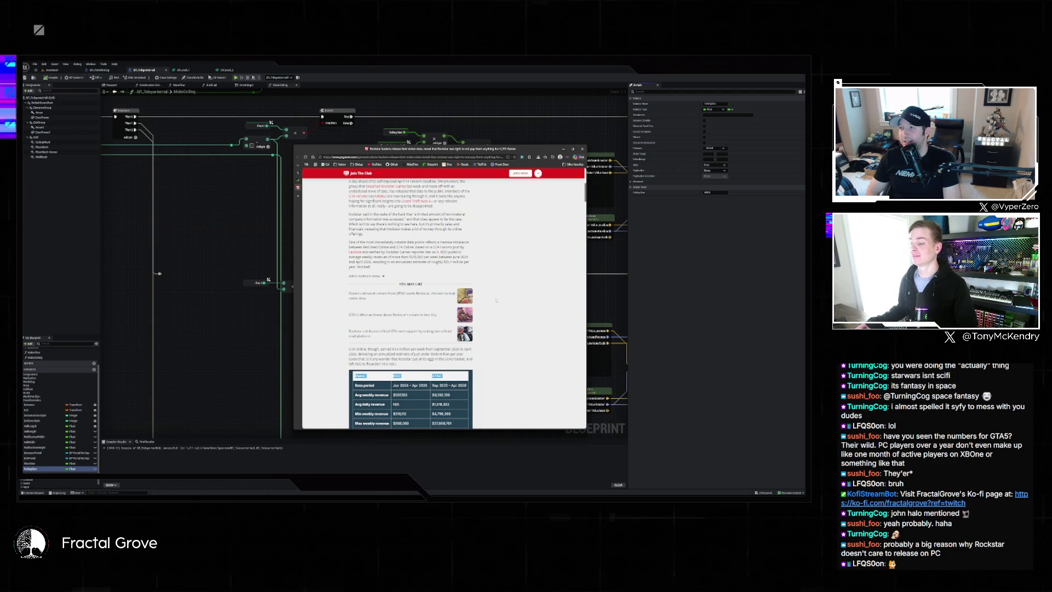
Maximize the browser window and zoom the article to about 200% so the platform table reads clearly
scroll(496, 301, down, 5)
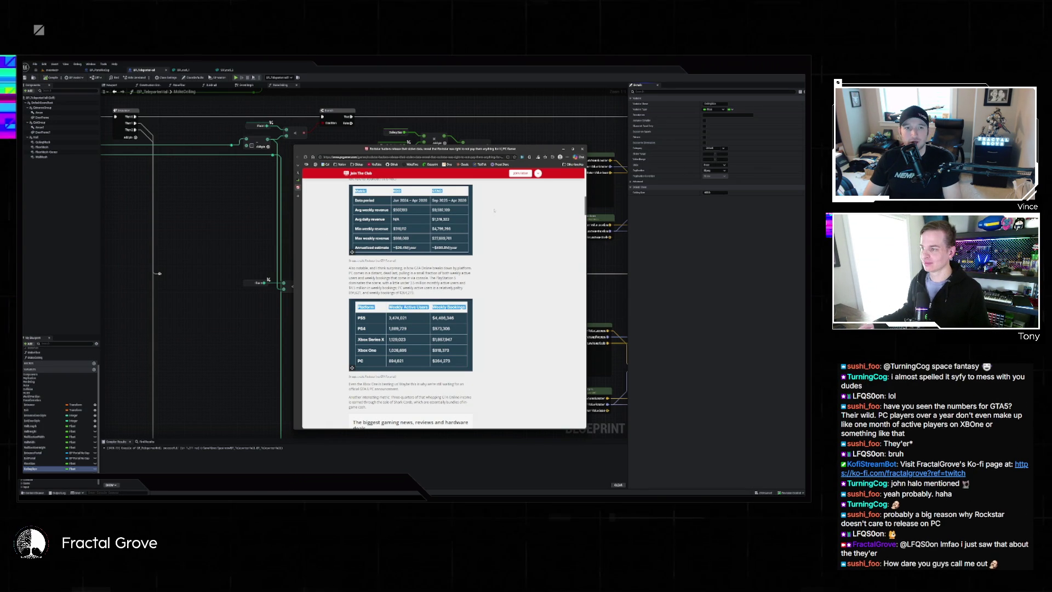
key(super+Up)
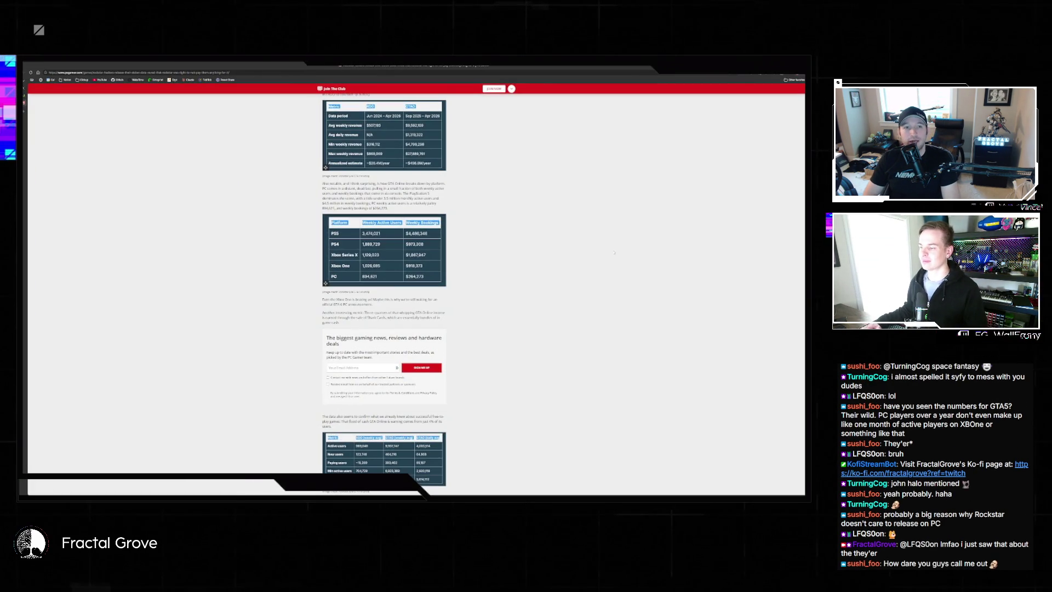
key(ctrl+plus)
key(ctrl+plus)
key(ctrl+plus)
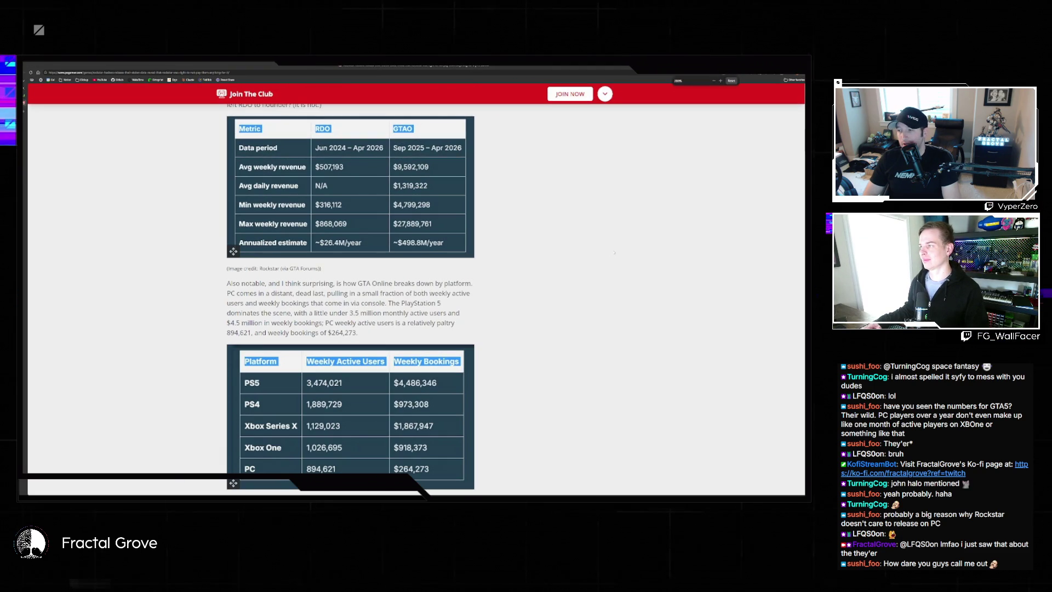
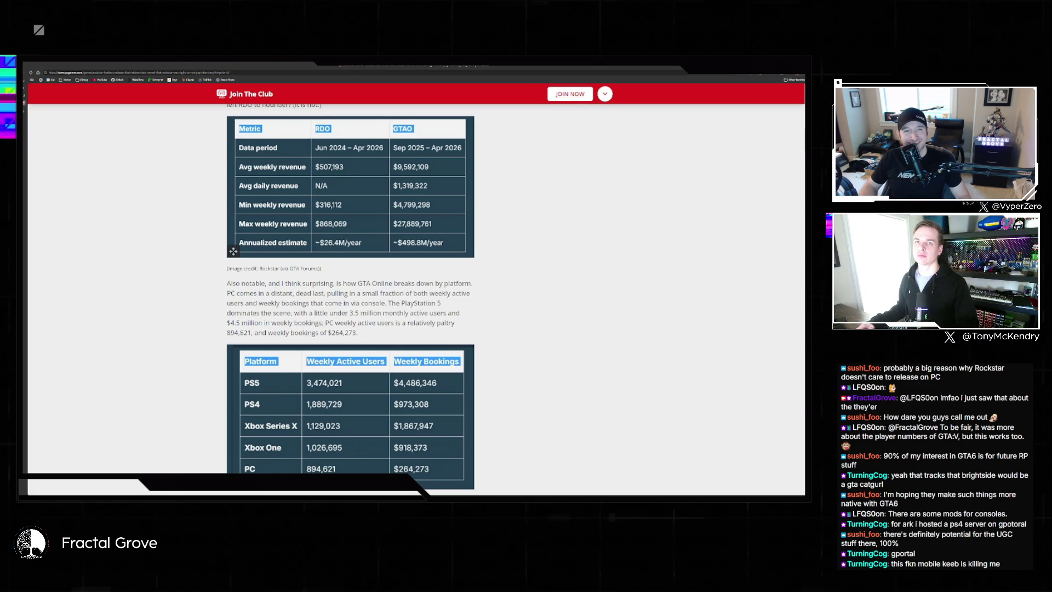
Restore the PC Gamer GTA Online article window and close it to reveal the Unreal editor
key(super+Down)
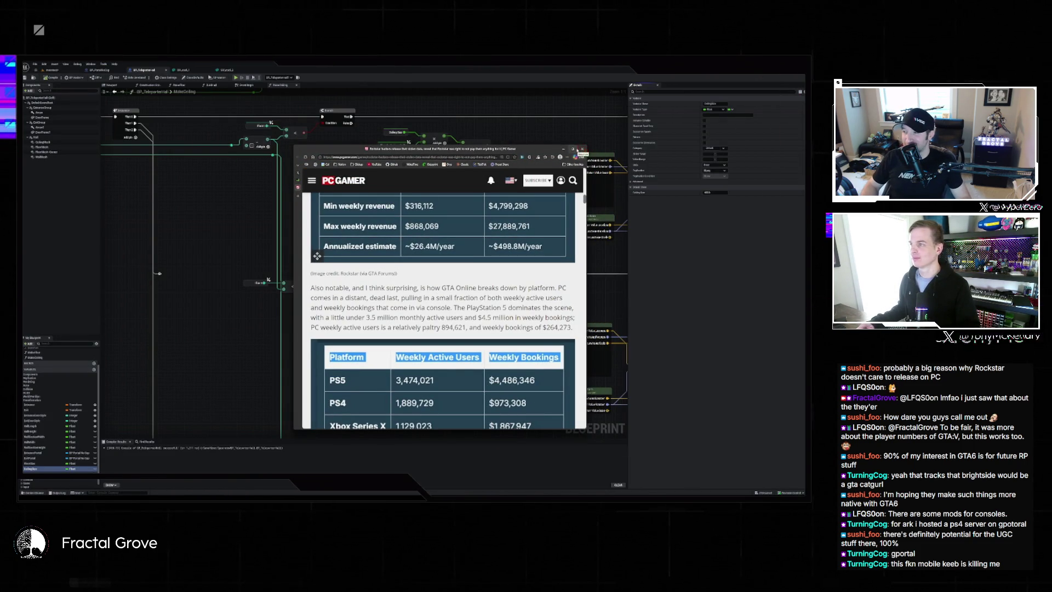
click(582, 149)
Look over the level viewport, then open the floor tile mesh in its editor
click(52, 70)
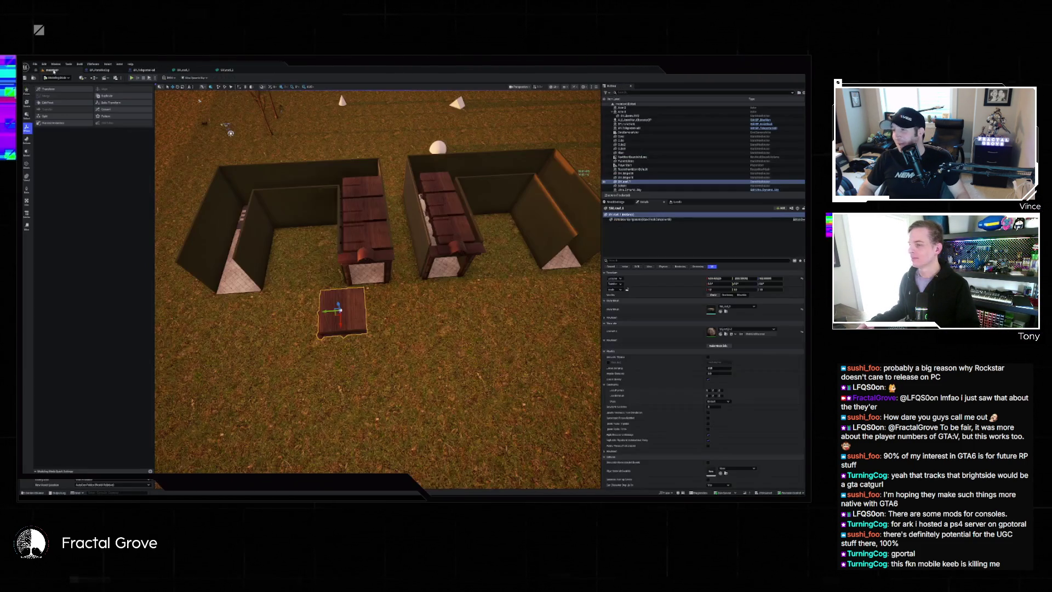
scroll(378, 285, up, 8)
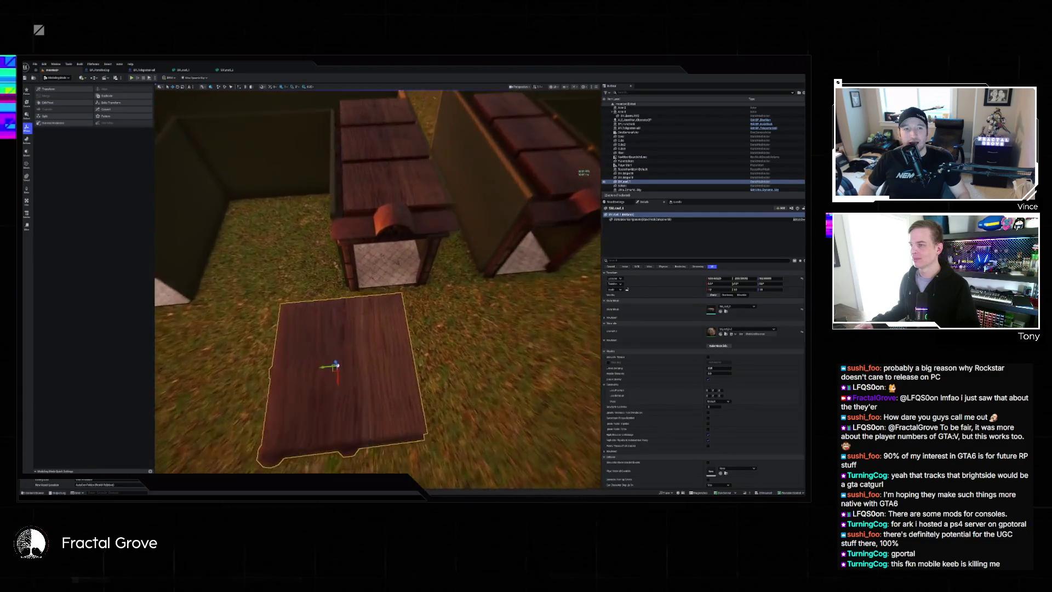
scroll(378, 289, down, 10)
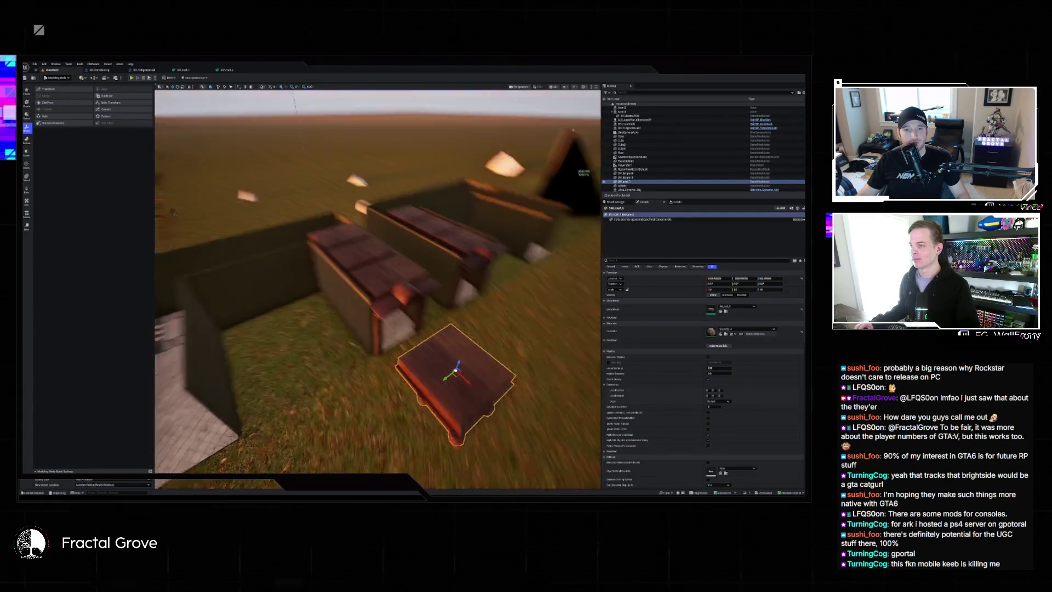
scroll(378, 289, up, 3)
scroll(378, 289, down, 3)
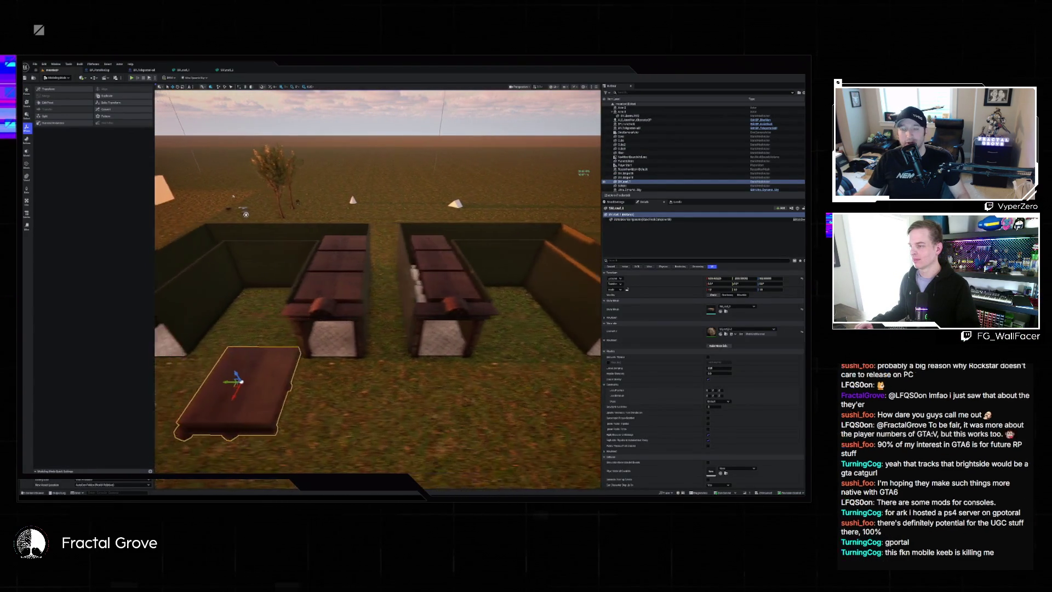
click(227, 70)
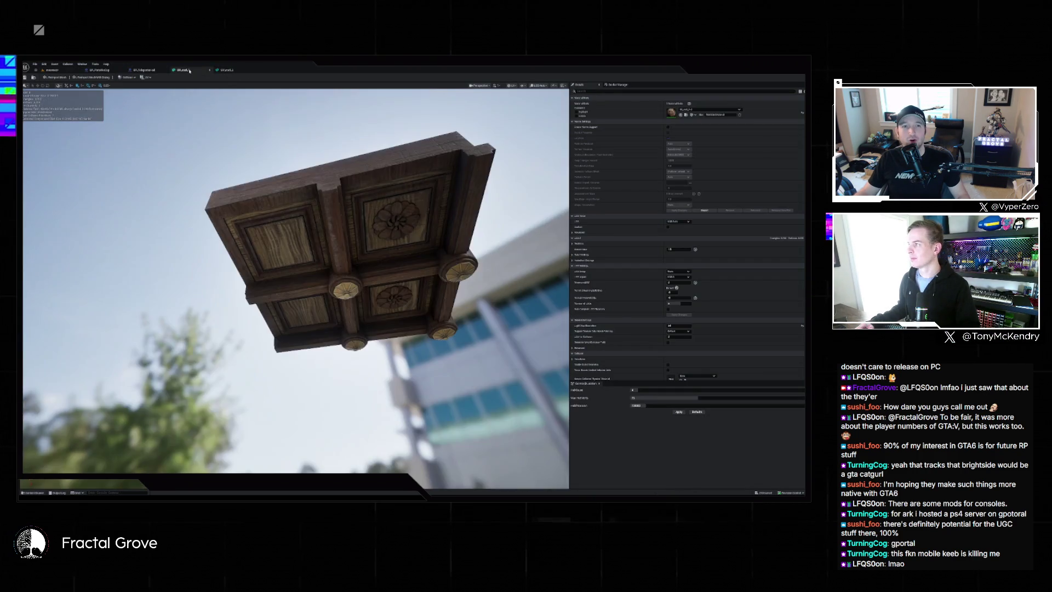
In the spawner blueprint, wire Tile Scale Width into Make Transform Scale Y and save
click(147, 70)
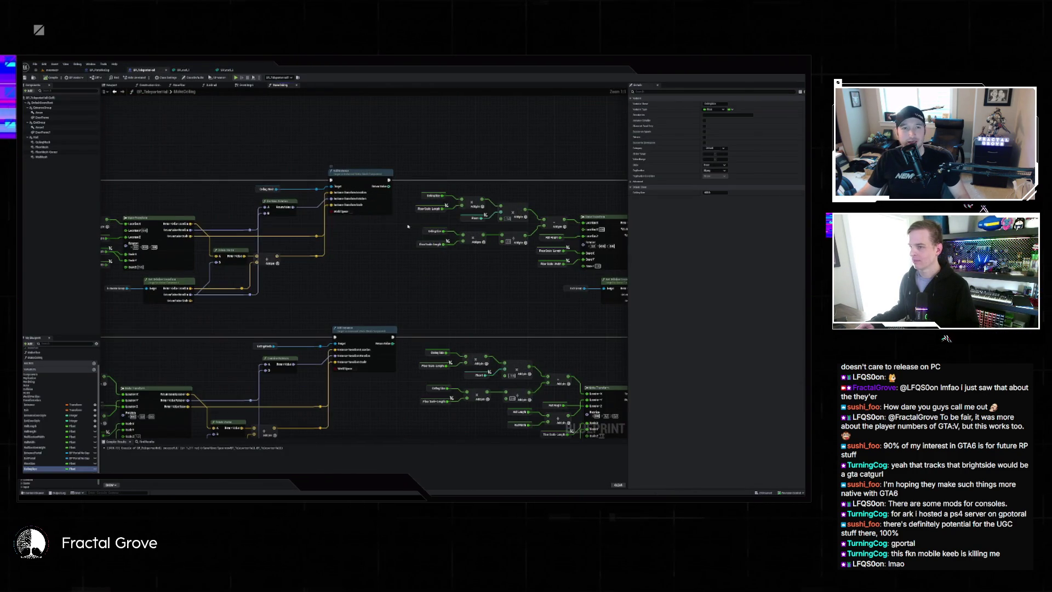
scroll(408, 226, down, 2)
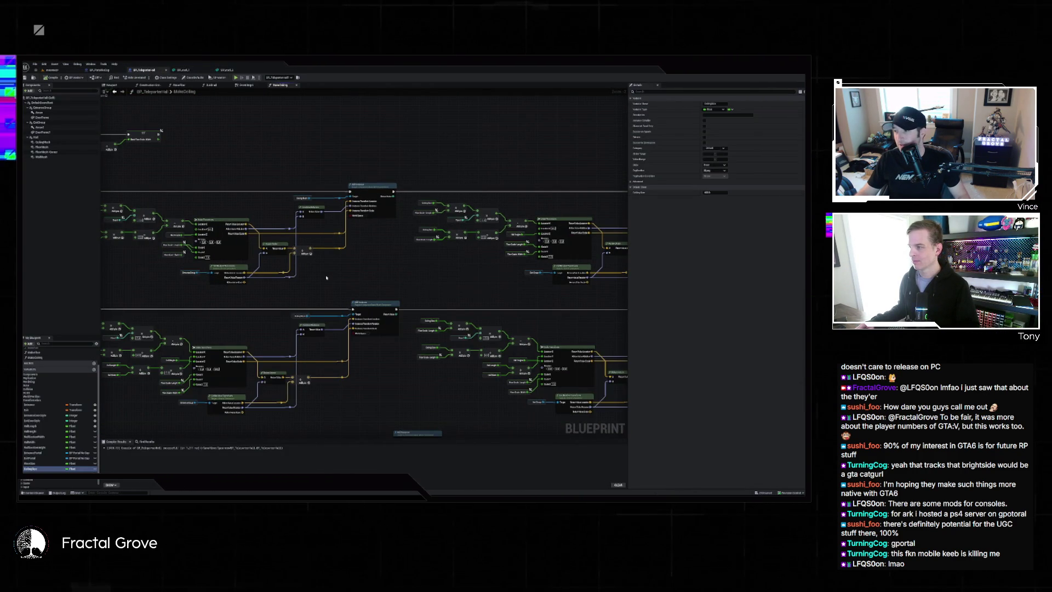
scroll(273, 258, up, 2)
drag(283, 253, 300, 249)
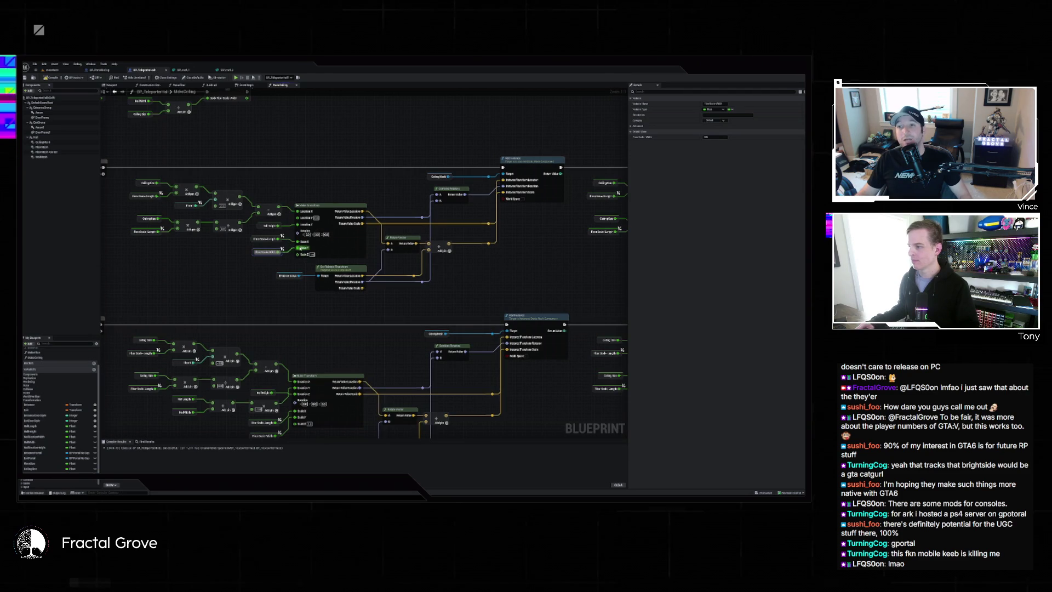
key(ctrl+s)
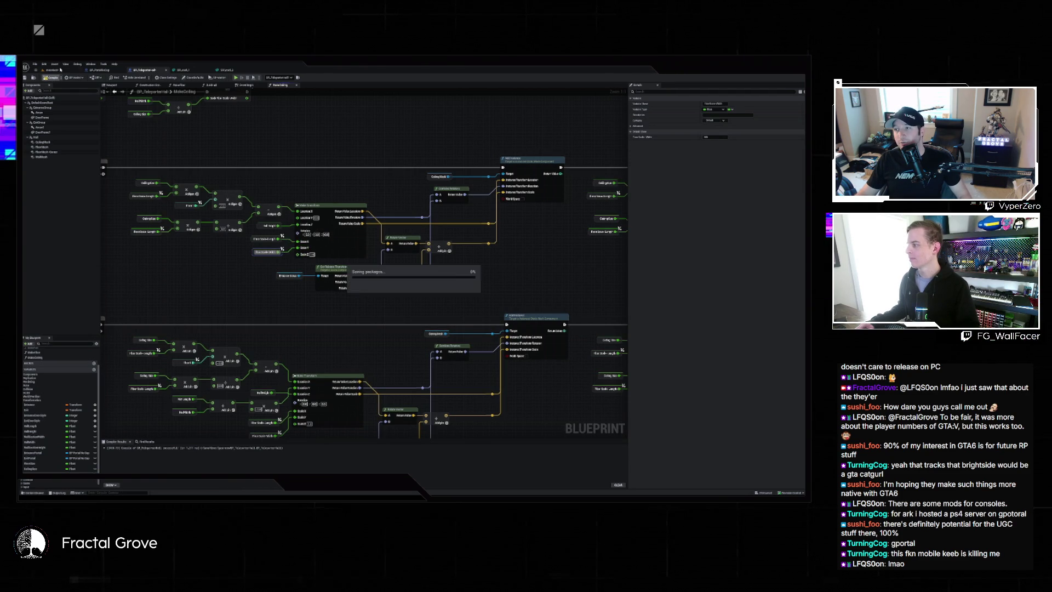
click(61, 70)
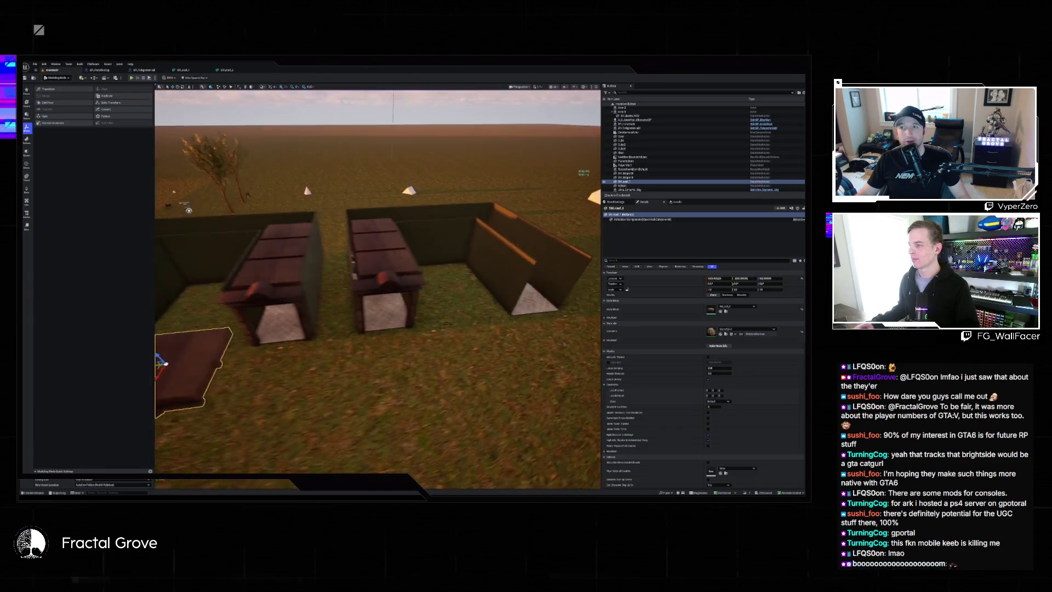
Fly the viewport through the wooden structure and corridor, then over the outdoor crates
key(w)
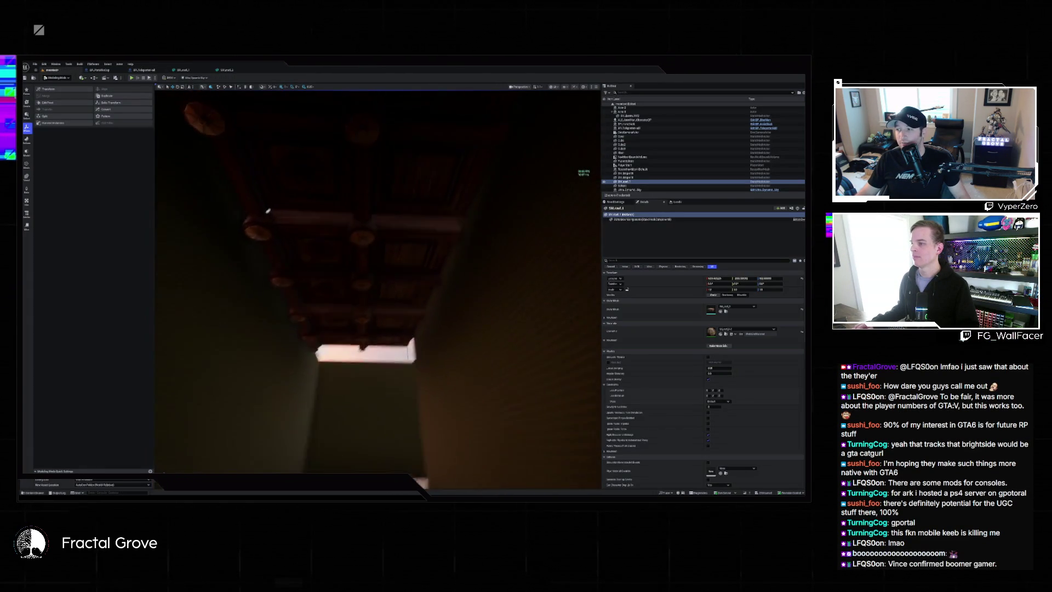
key(s)
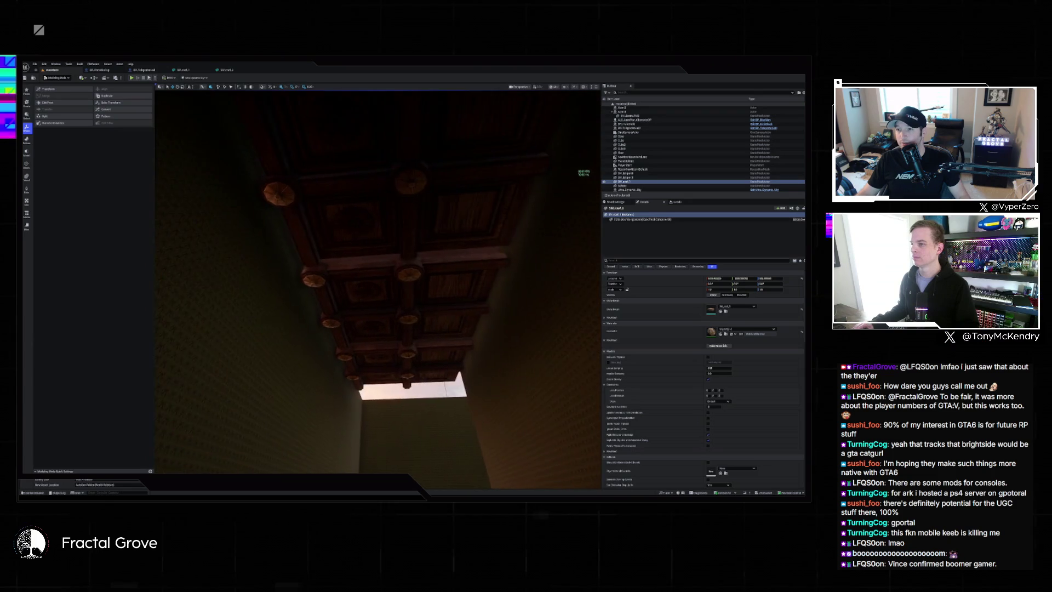
key(w)
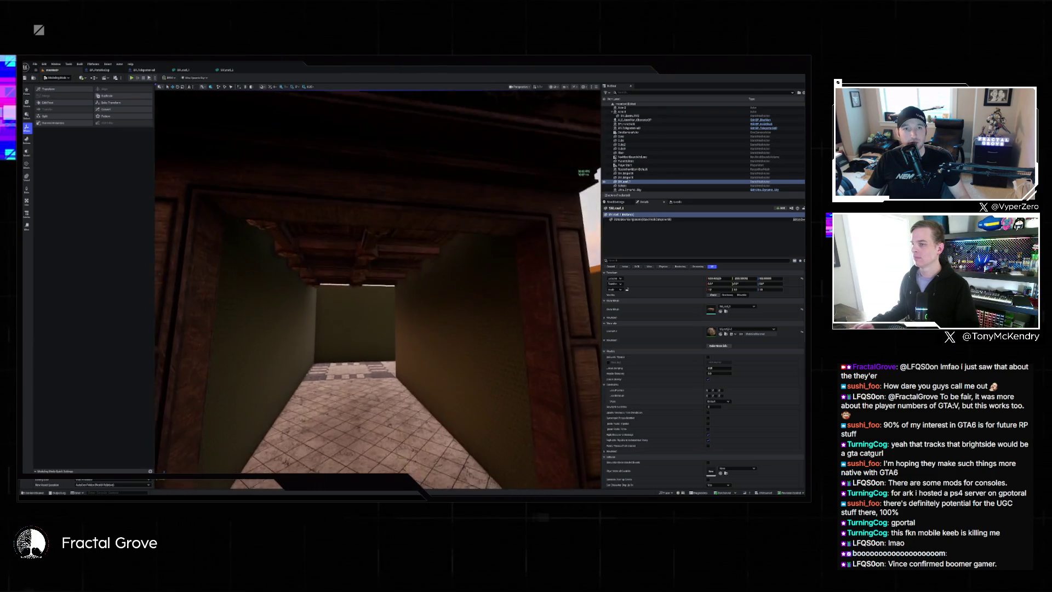
key(w)
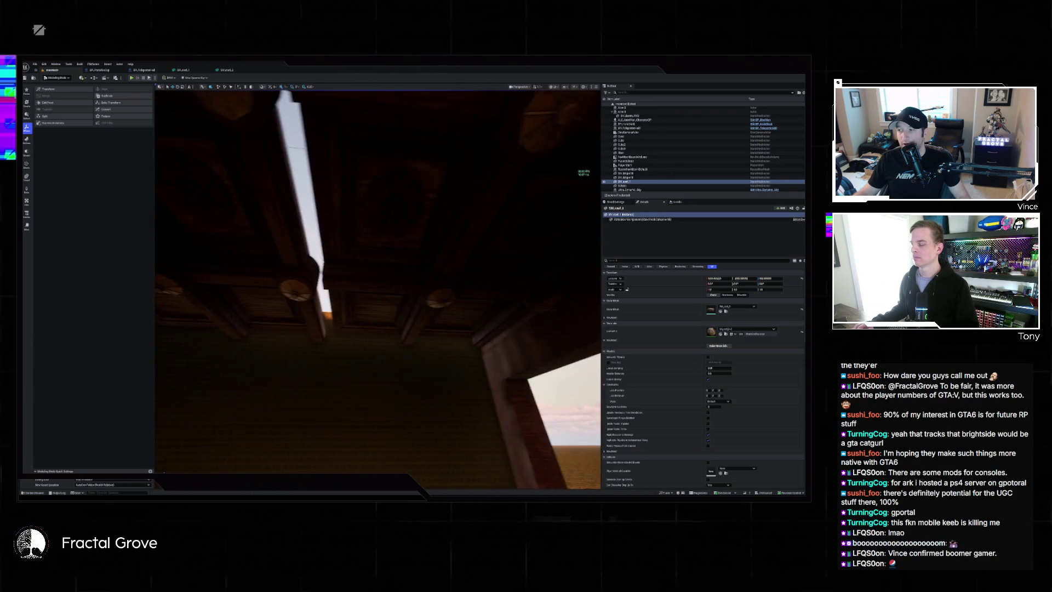
key(f)
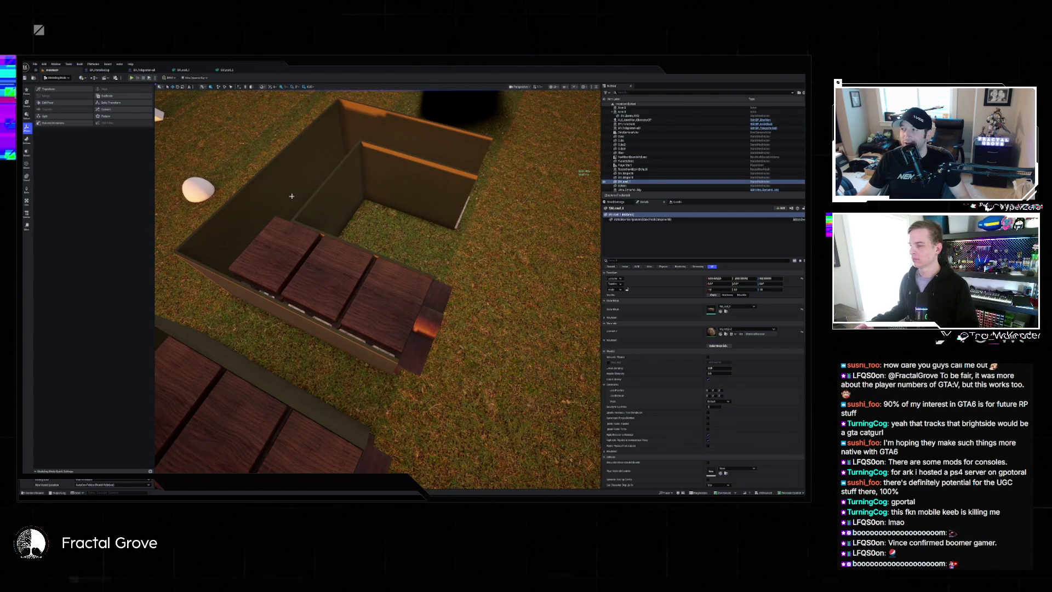
mouse_move(282, 187)
mouse_down()
mouse_move(282, 151)
mouse_move(297, 199)
mouse_up()
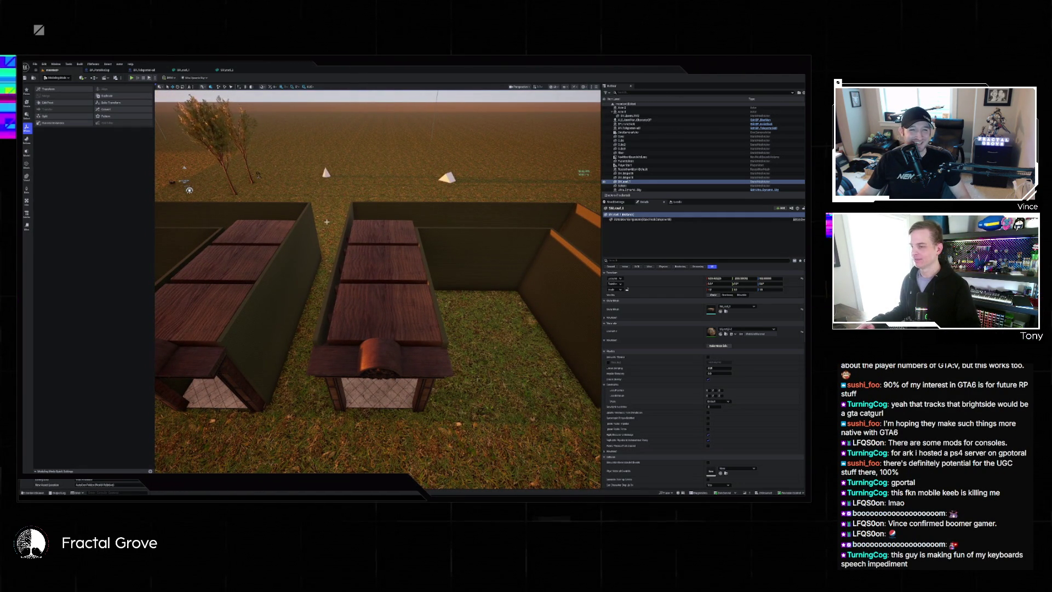
scroll(403, 243, down, 5)
Select the small wooden tabletop, frame it, and orbit below to view it from underneath
click(301, 403)
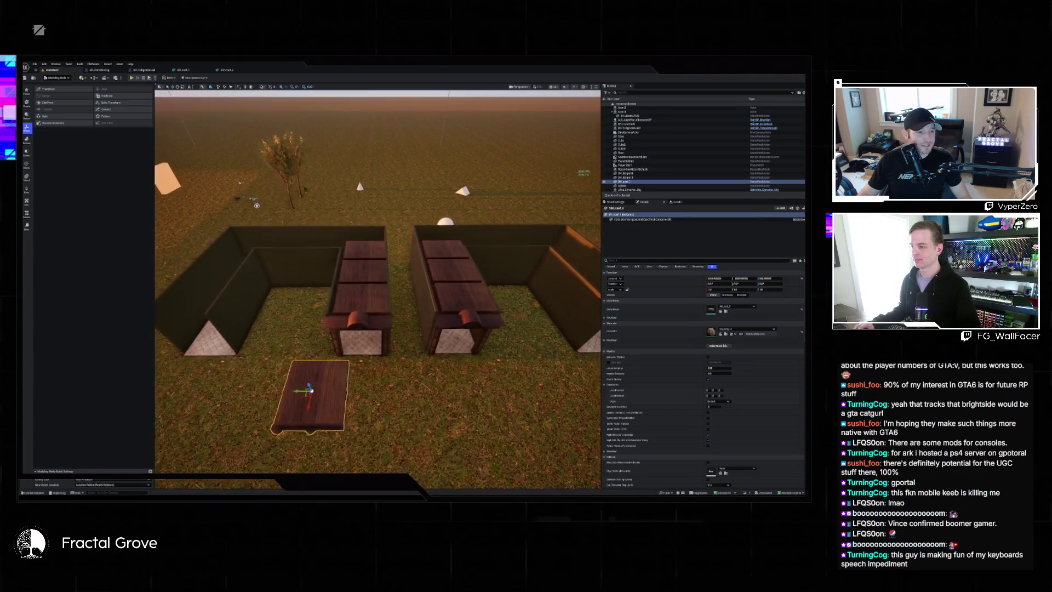
key(f)
mouse_move(378, 285)
mouse_down()
mouse_move(389, 162)
mouse_move(378, 208)
mouse_move(401, 242)
mouse_up()
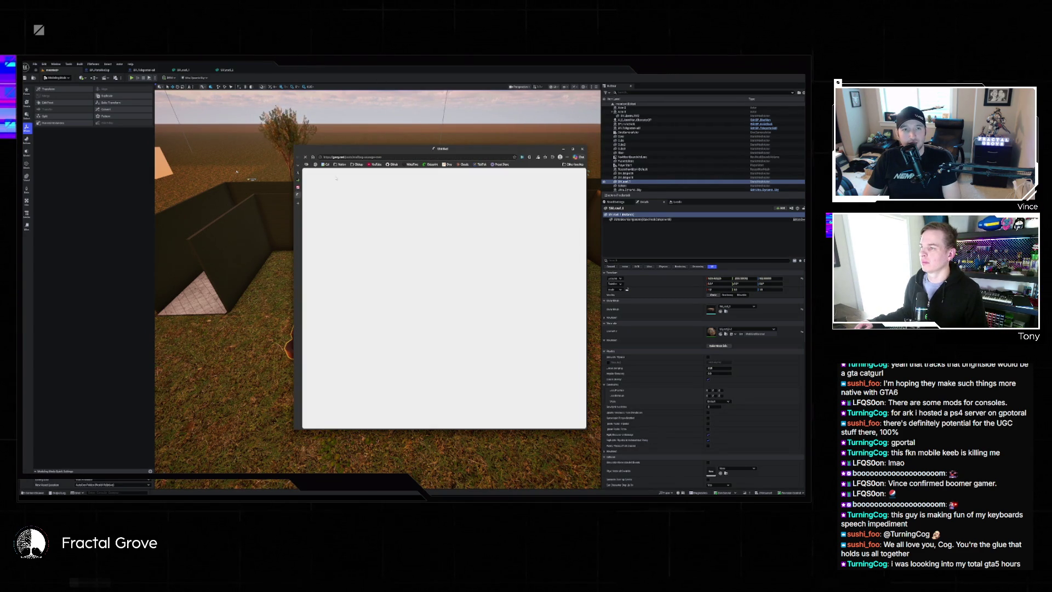
Move and enlarge the browser window so the garry.net post fills the screen
drag(391, 151, 238, 103)
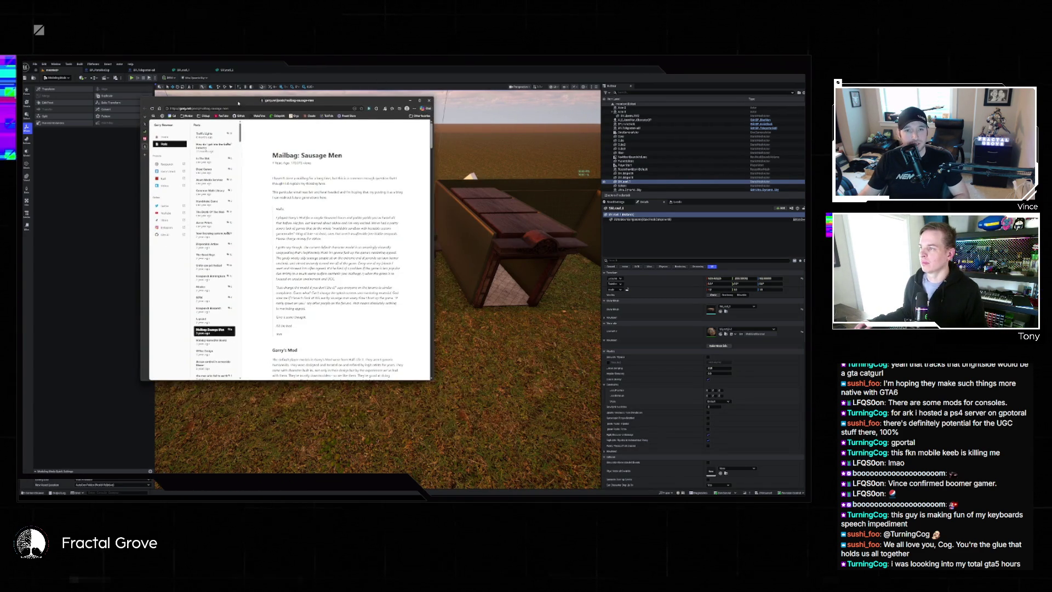
drag(432, 380, 591, 472)
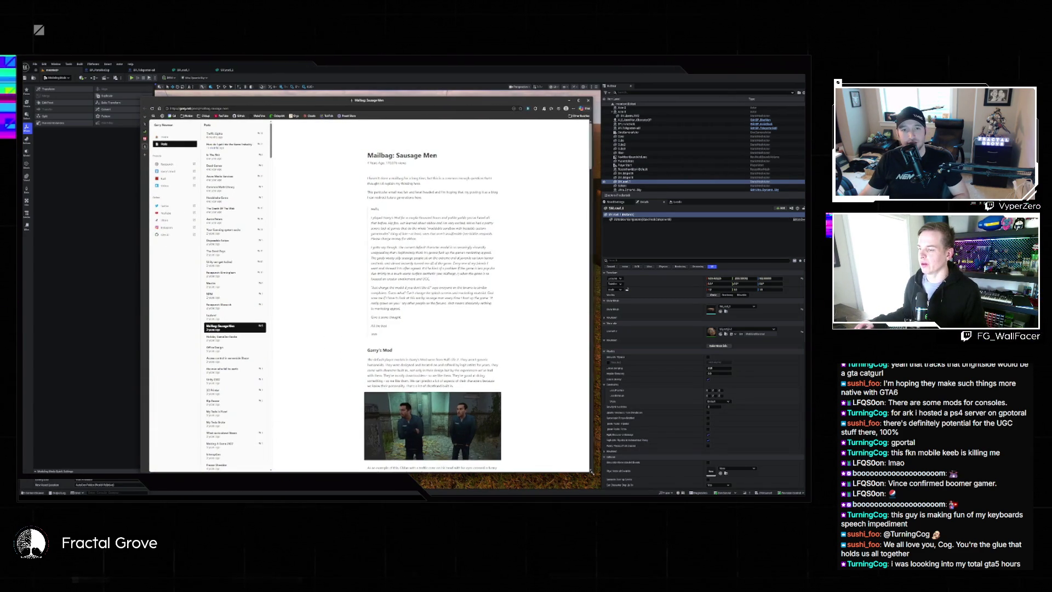
scroll(536, 359, up, 5)
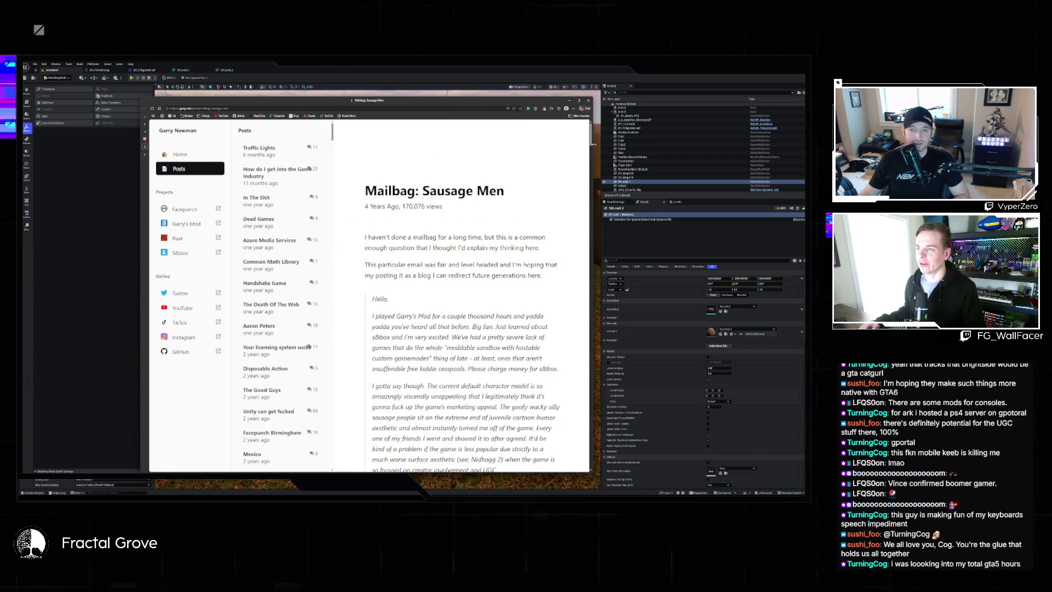
drag(590, 471, 749, 472)
drag(415, 102, 323, 79)
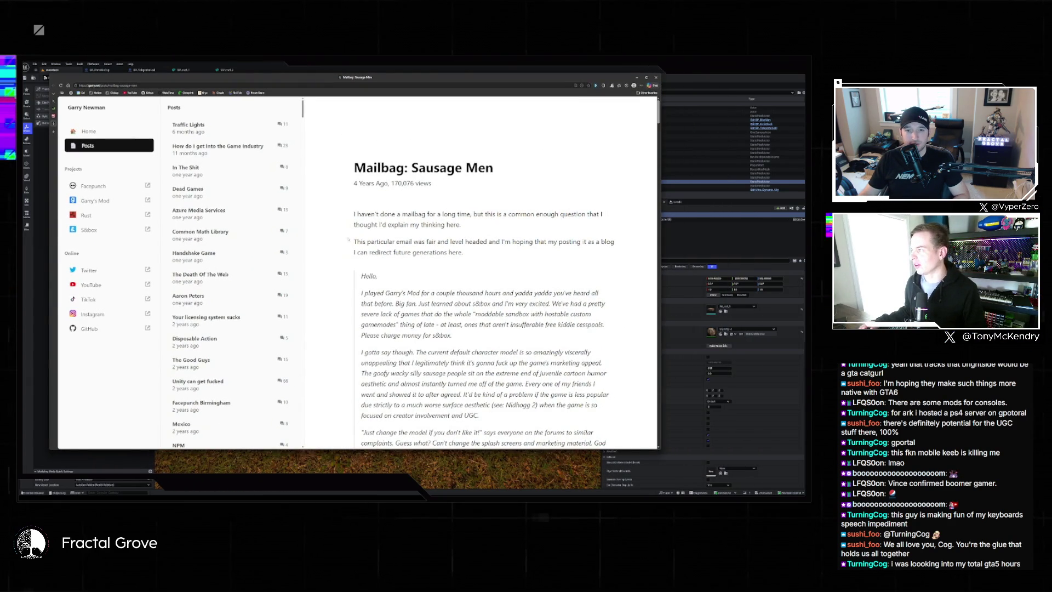
Scroll through the post's Sausage People renders and contestant photos
scroll(485, 274, down, 10)
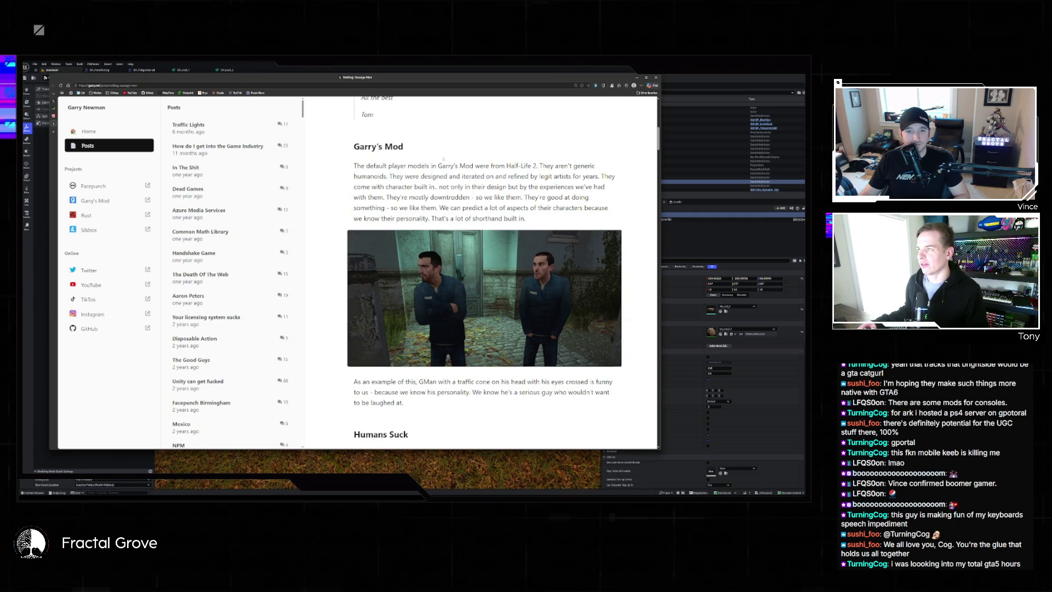
scroll(443, 158, up, 10)
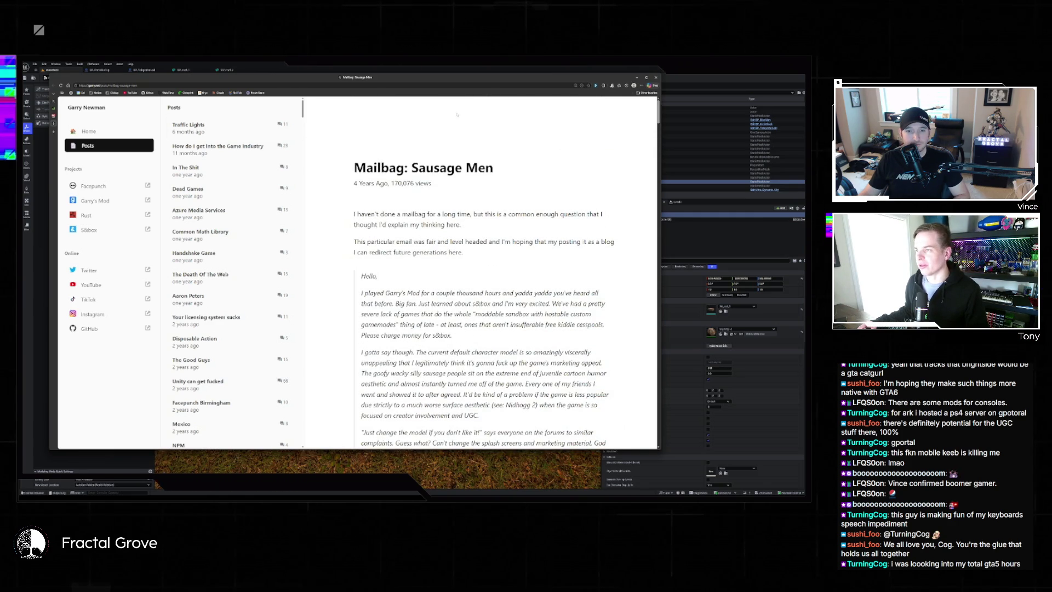
scroll(422, 187, down, 2)
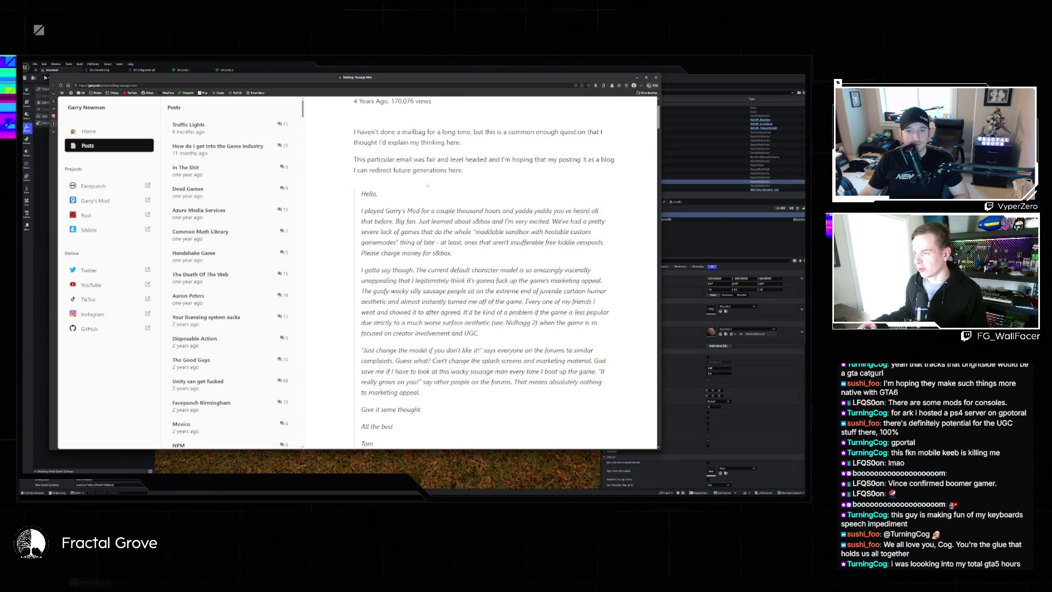
scroll(427, 185, down, 10)
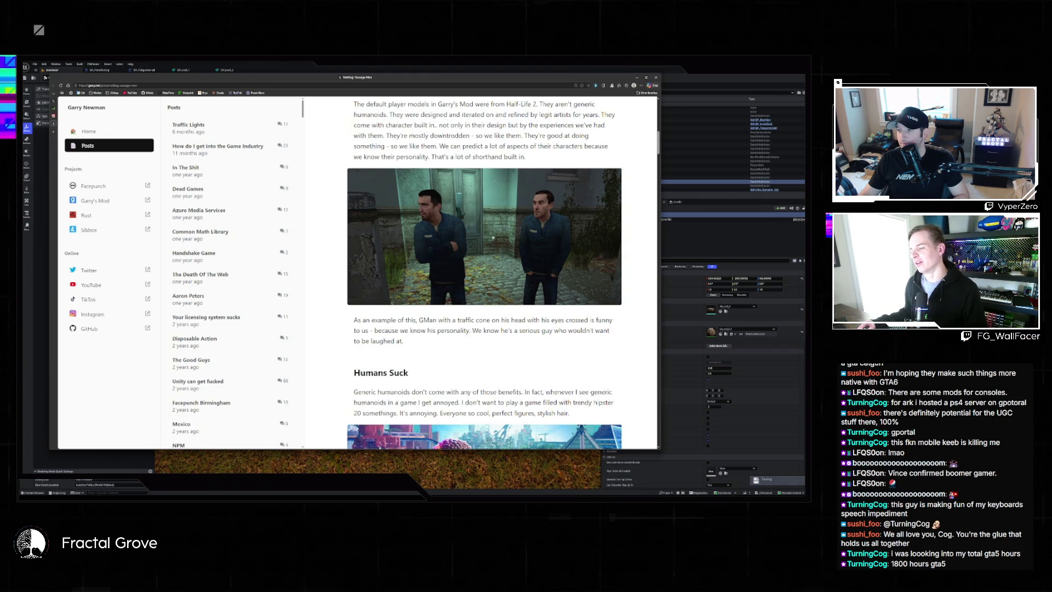
scroll(491, 221, down, 15)
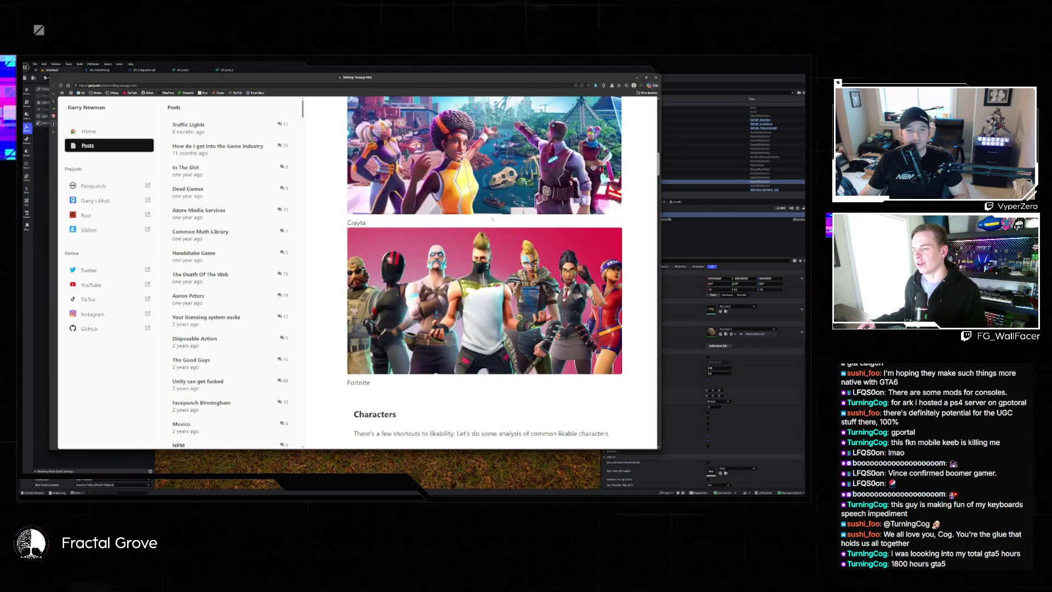
scroll(491, 219, down, 15)
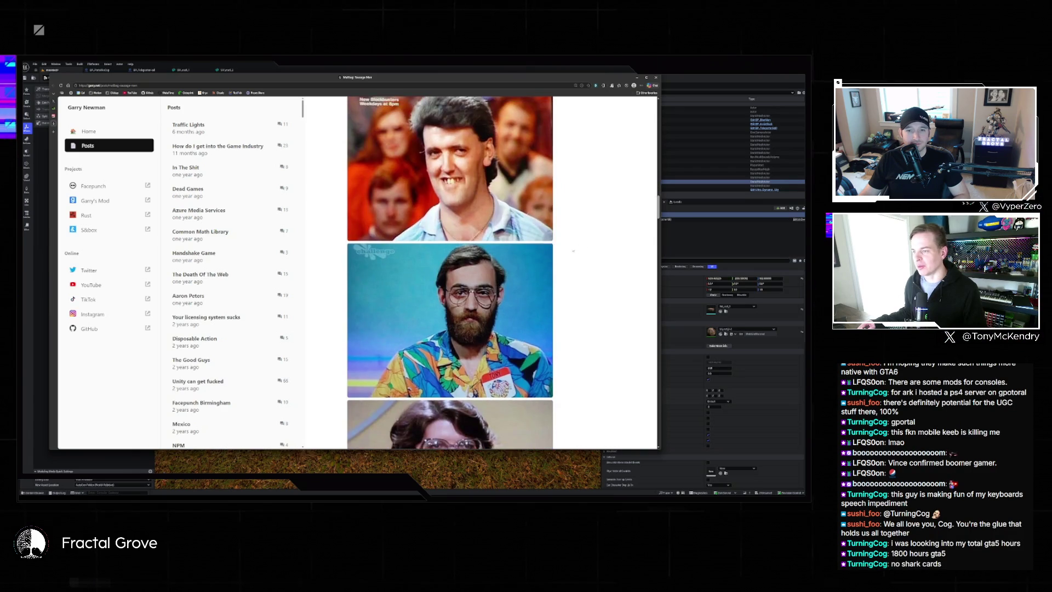
scroll(572, 253, down, 15)
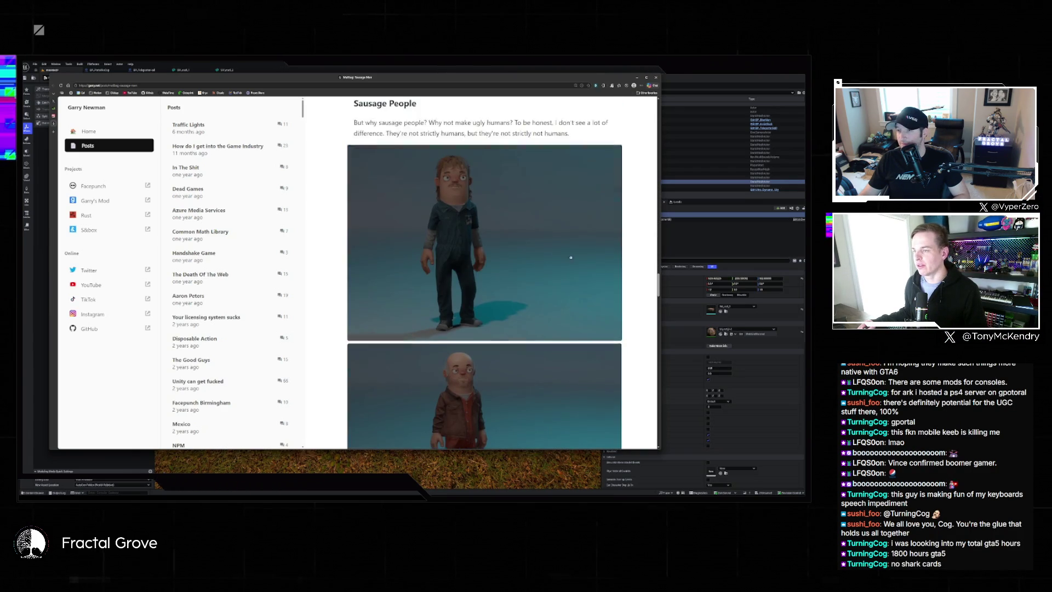
drag(621, 74, 612, 71)
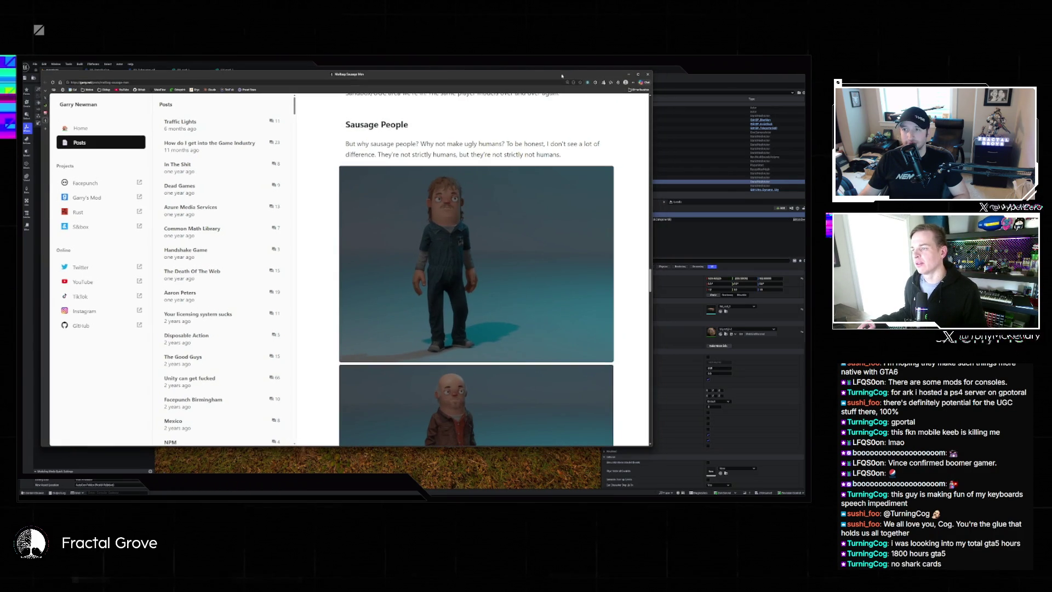
scroll(568, 286, down, 1)
scroll(568, 286, down, 8)
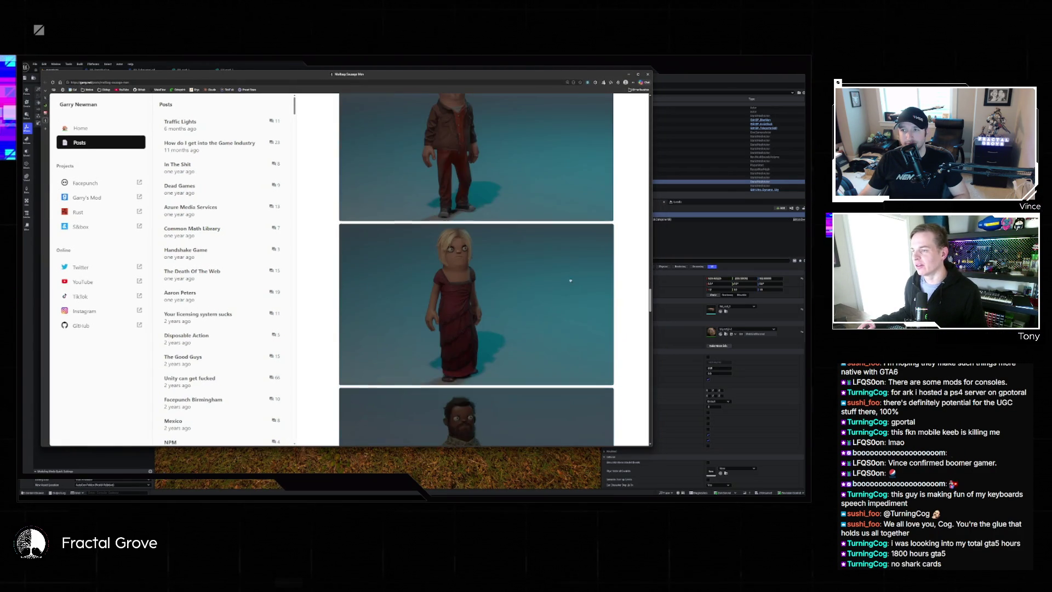
scroll(570, 278, up, 3)
scroll(570, 278, up, 10)
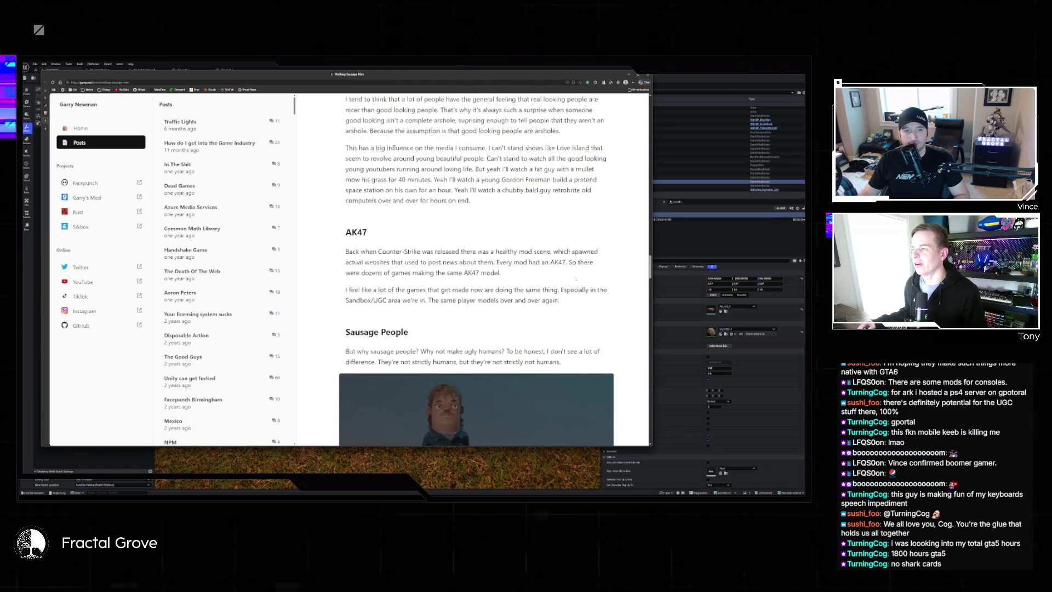
scroll(573, 275, up, 10)
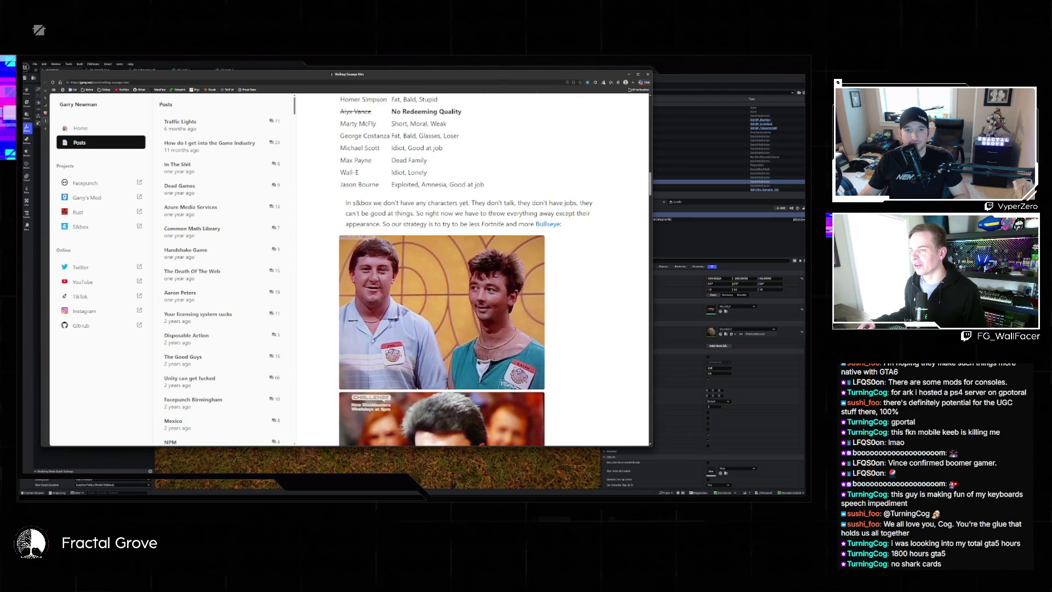
Scroll further down to the Characters table of likable traits
scroll(405, 244, down, 1)
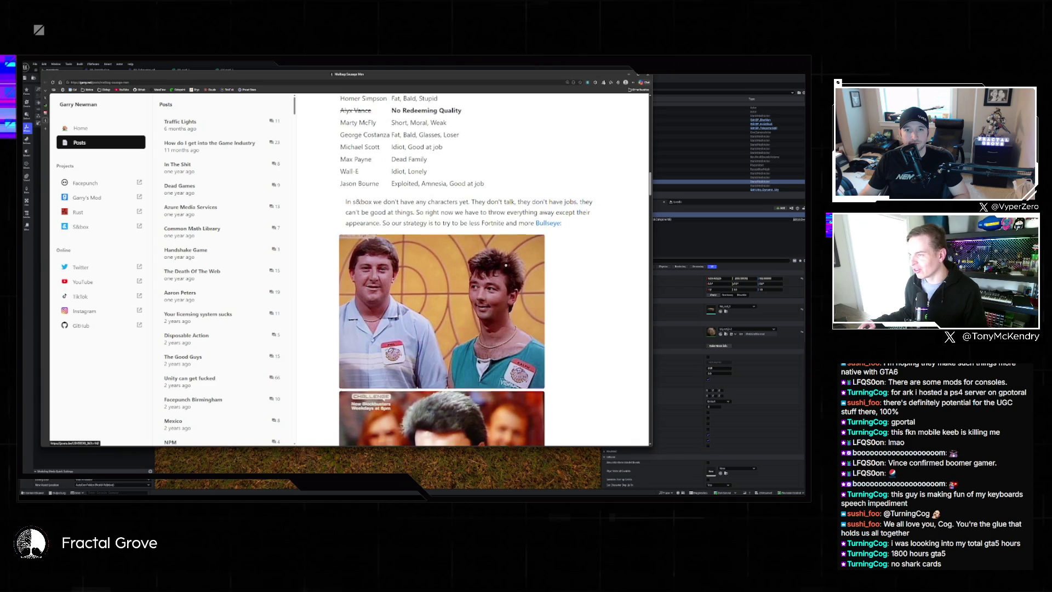
scroll(406, 244, down, 2)
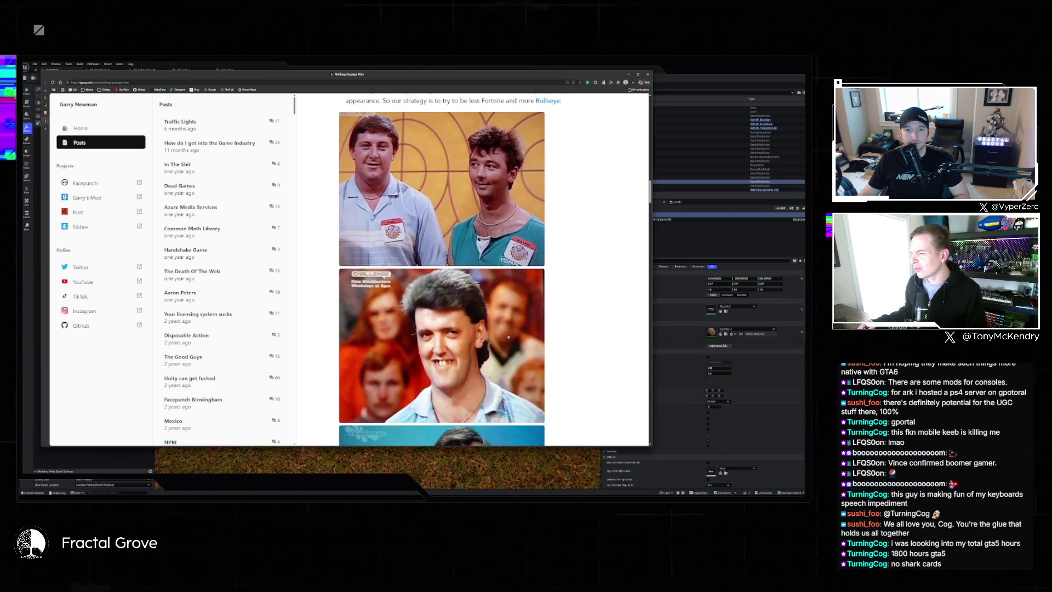
scroll(513, 335, down, 2)
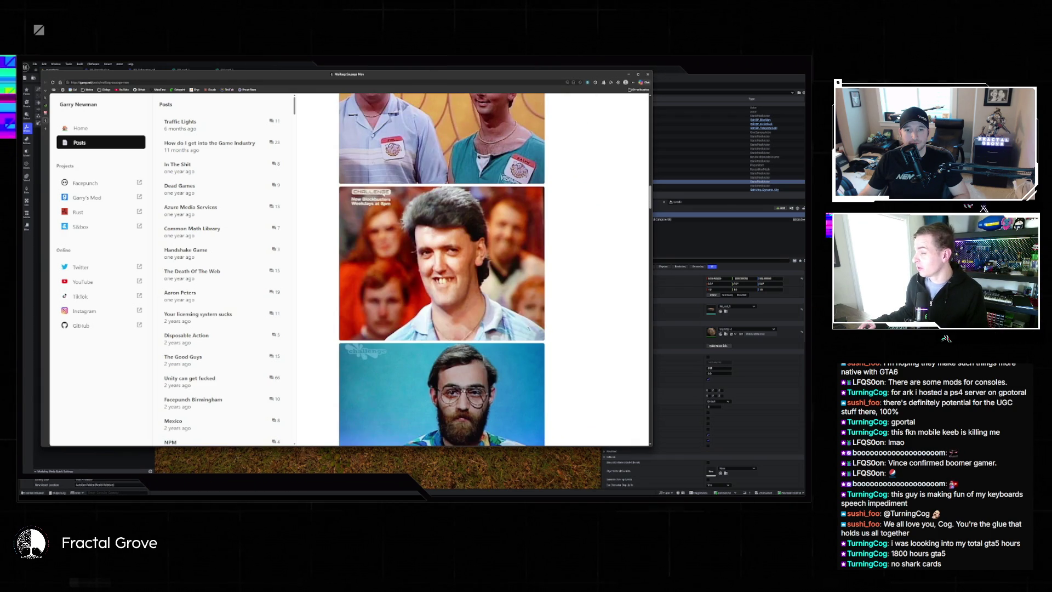
scroll(529, 330, down, 3)
scroll(529, 329, down, 3)
scroll(527, 308, up, 8)
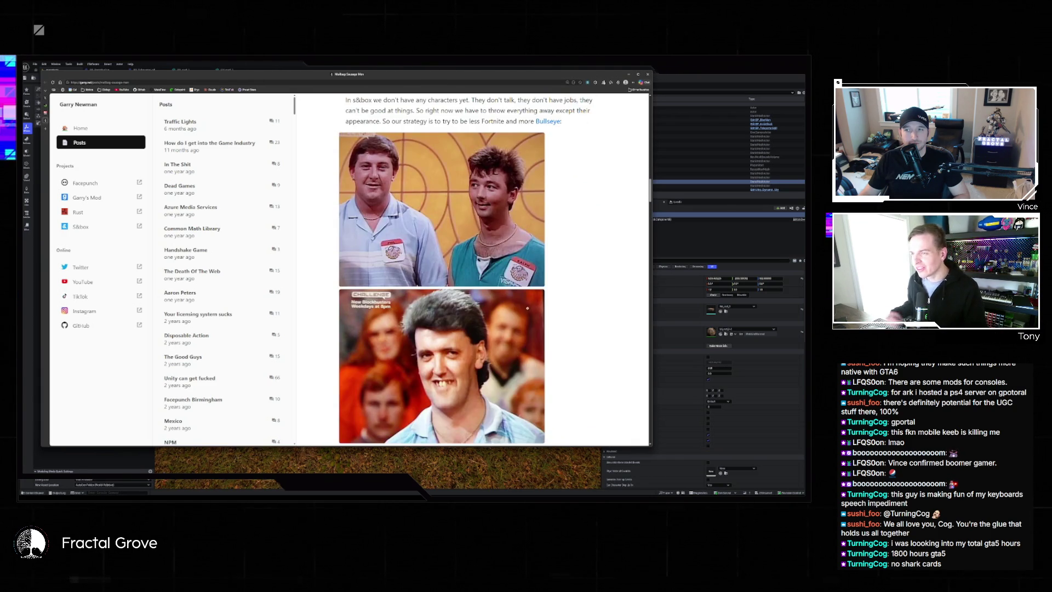
scroll(533, 292, down, 20)
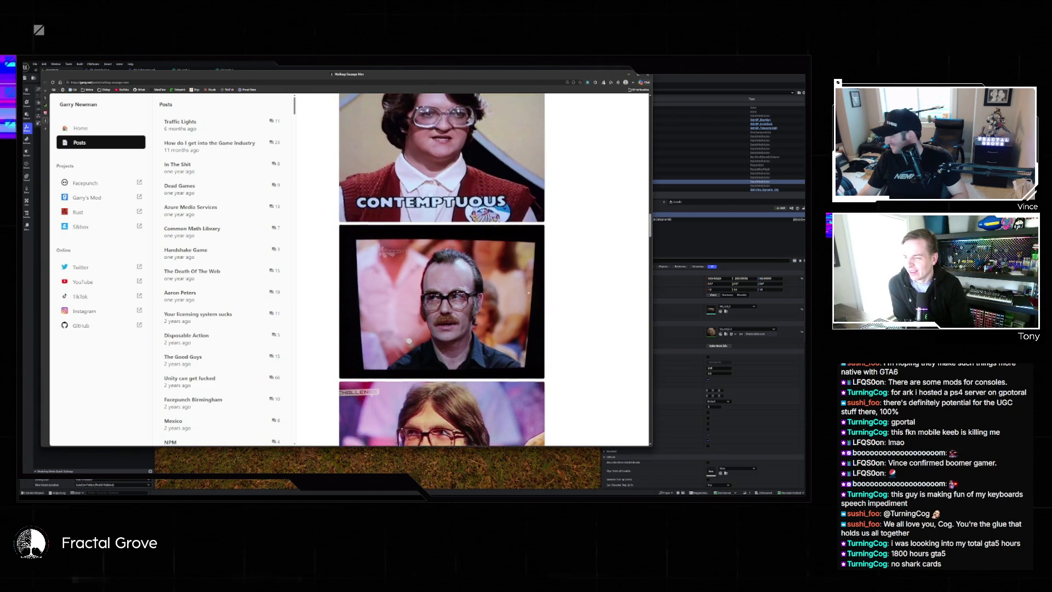
scroll(527, 289, down, 3)
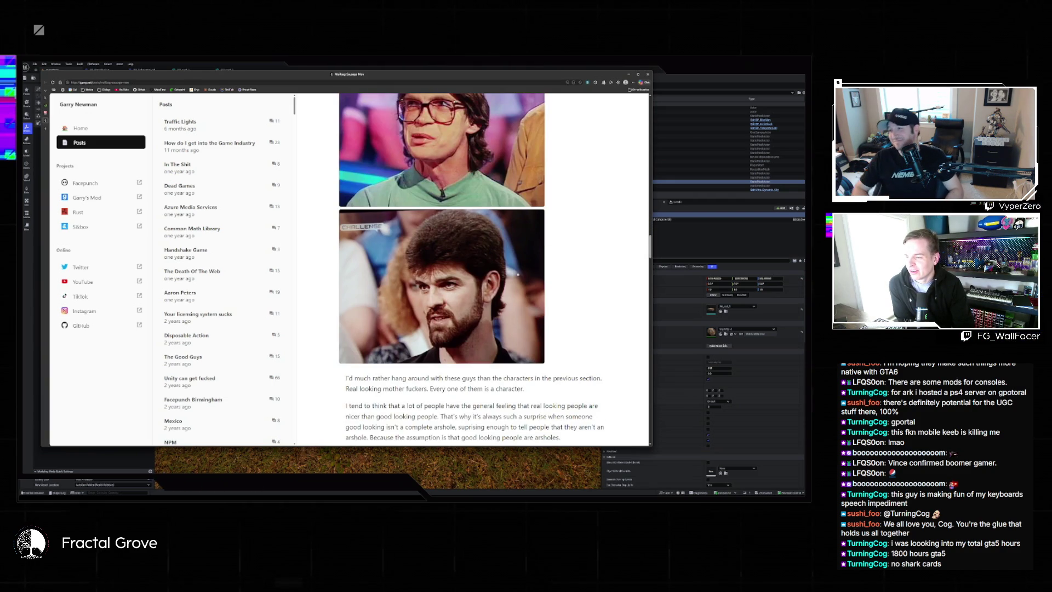
scroll(514, 272, down, 2)
scroll(355, 296, down, 5)
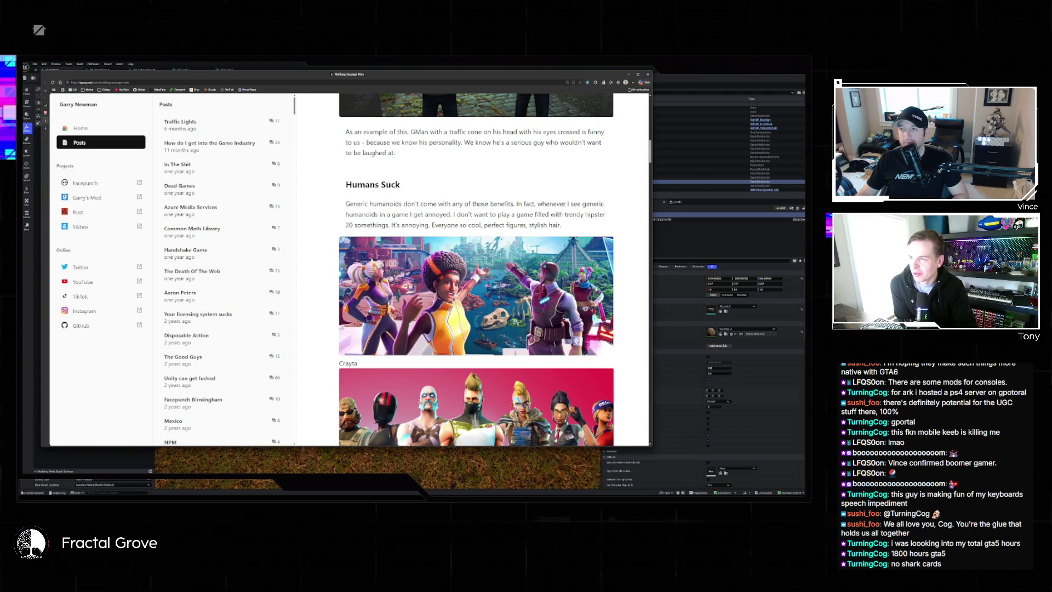
scroll(476, 269, down, 5)
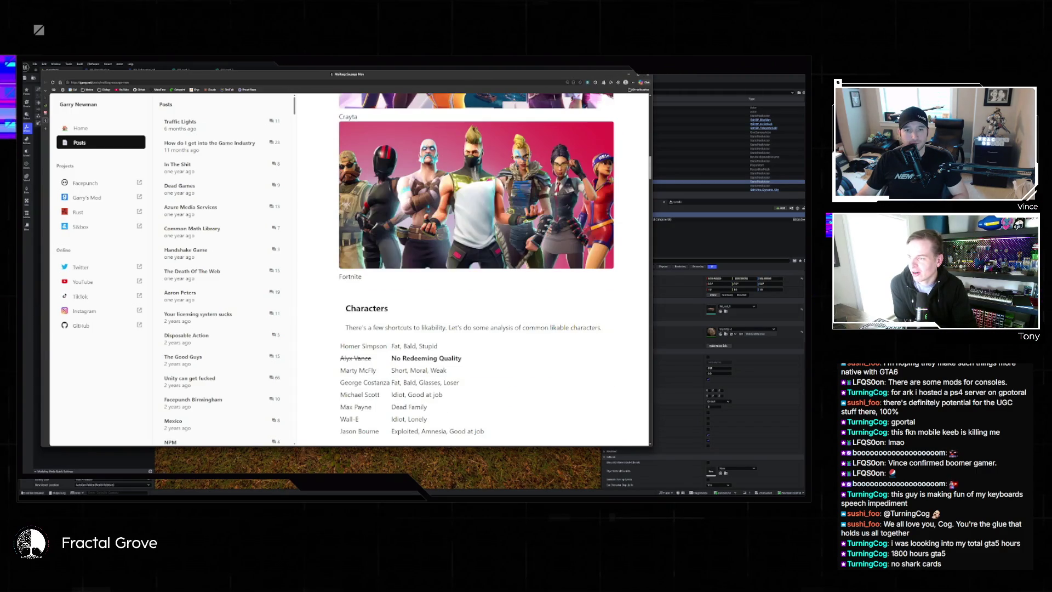
scroll(525, 221, down, 3)
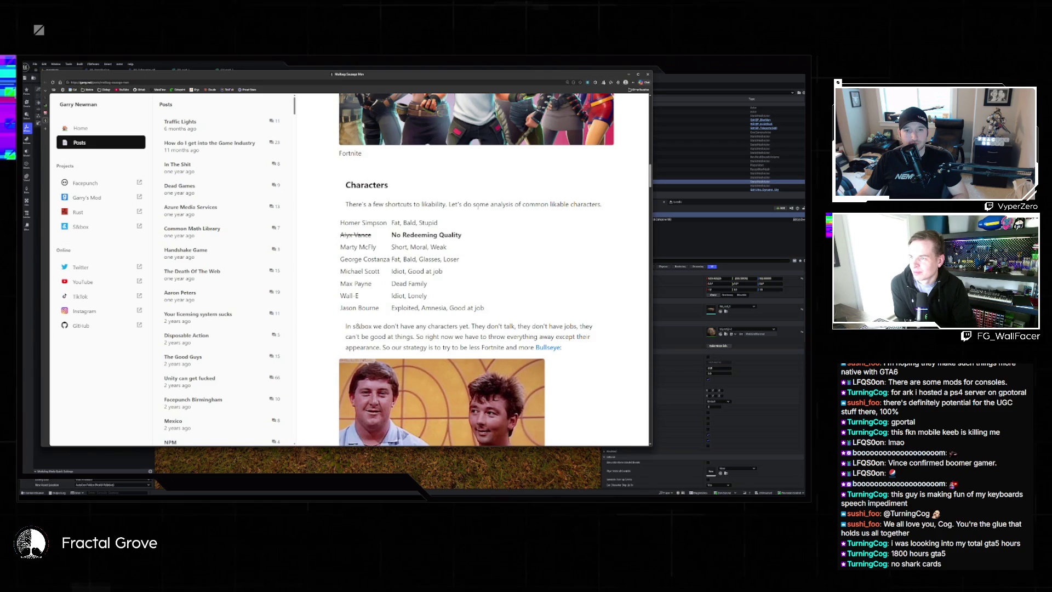
scroll(478, 206, down, 3)
scroll(403, 277, up, 3)
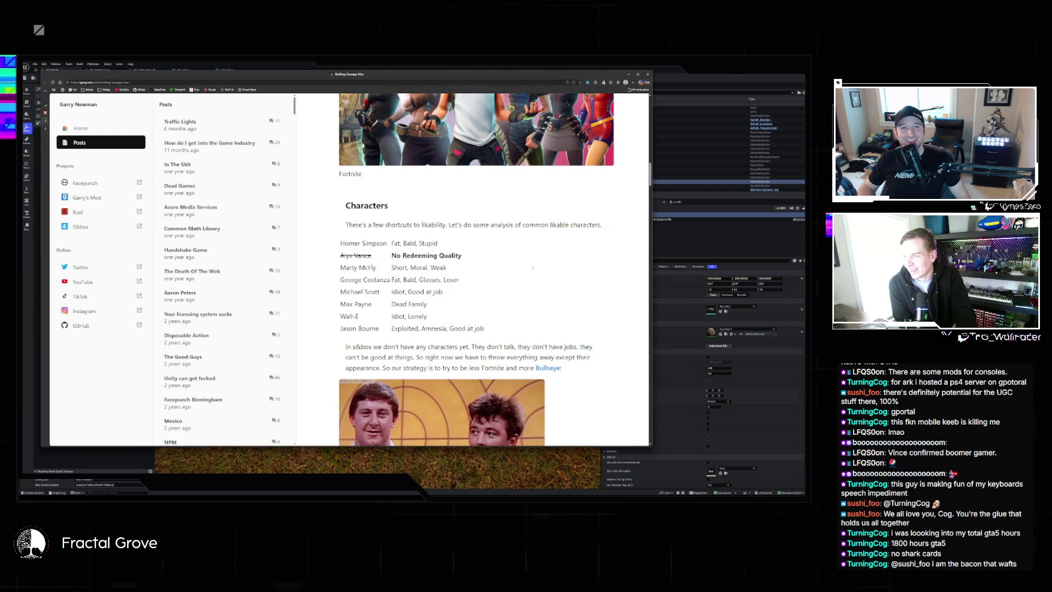
scroll(515, 266, up, 3)
scroll(476, 268, down, 20)
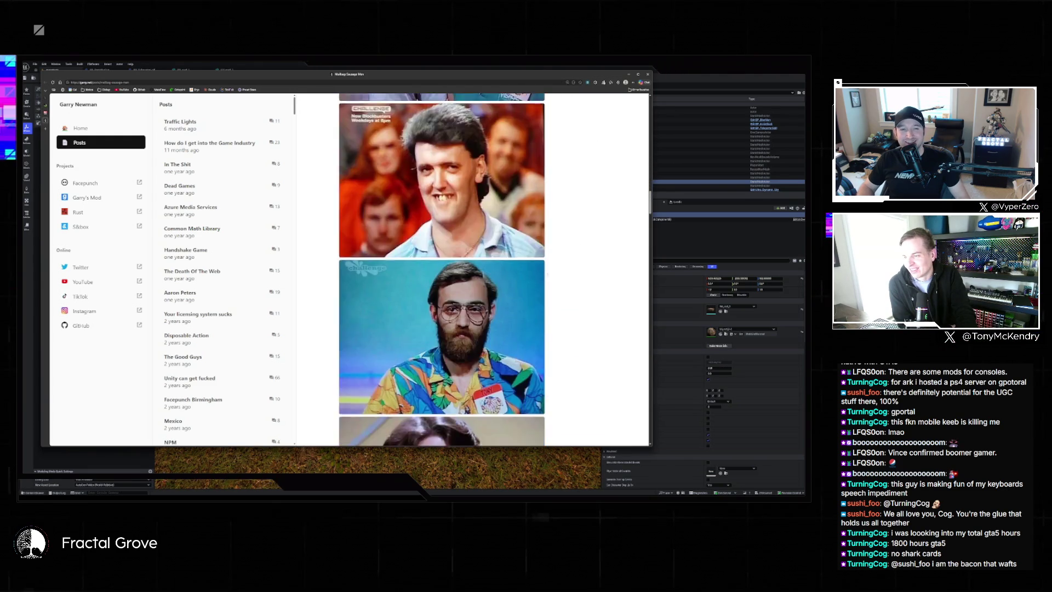
scroll(557, 263, down, 15)
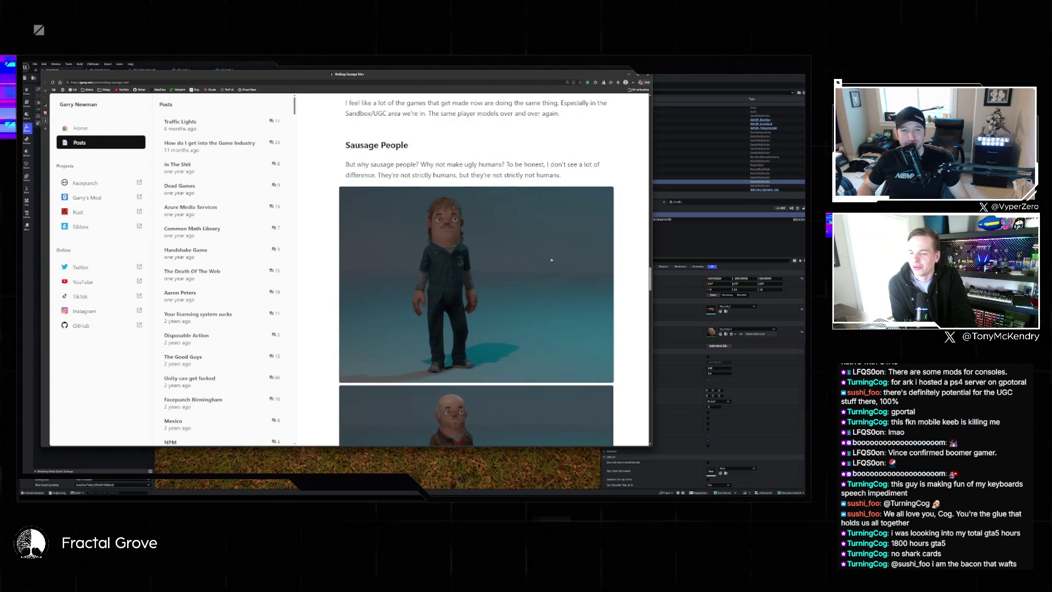
scroll(556, 264, down, 20)
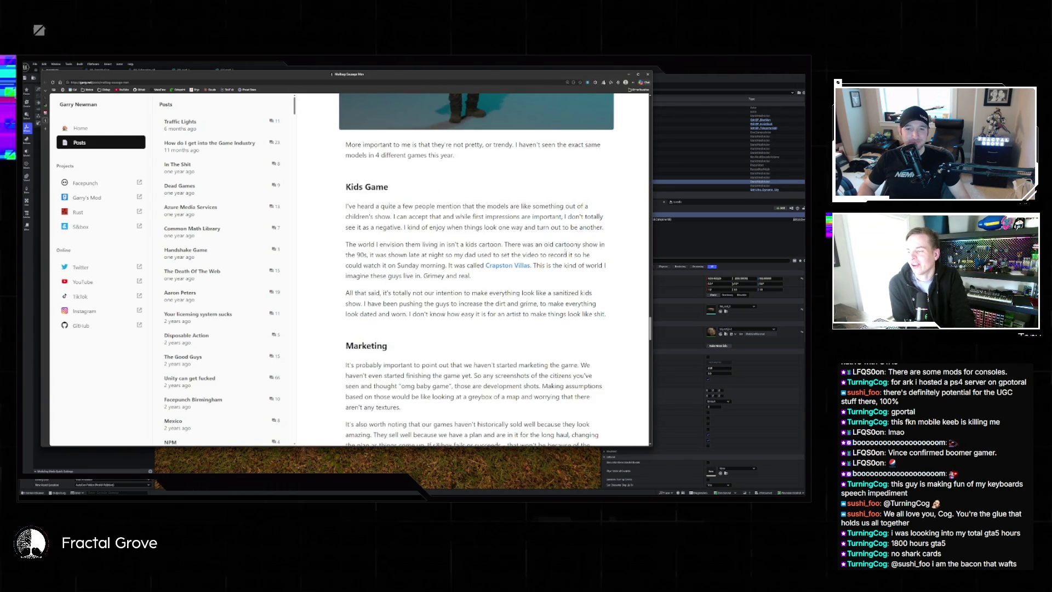
scroll(557, 260, up, 15)
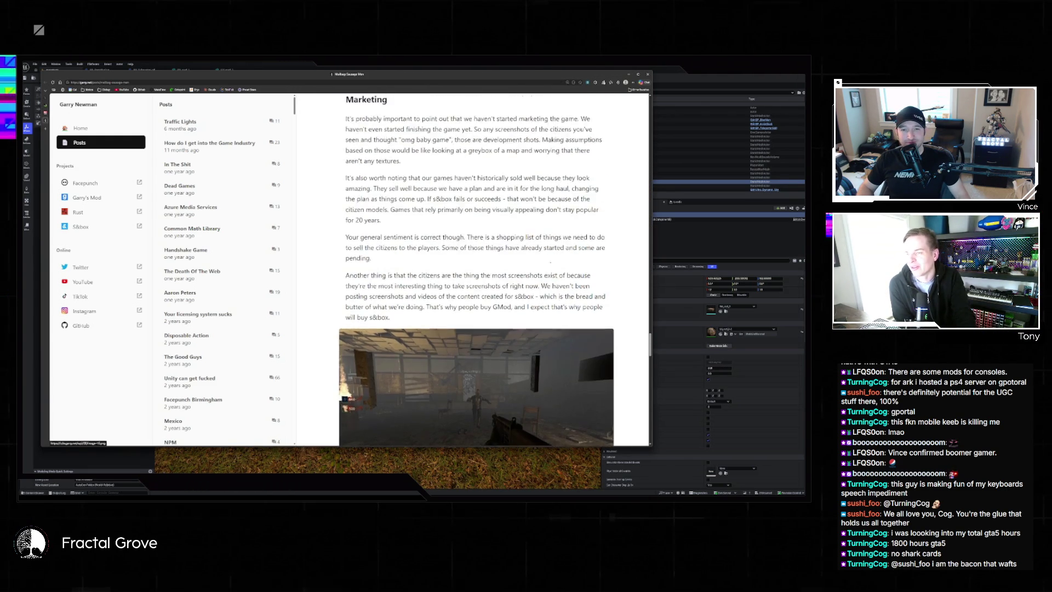
scroll(562, 264, up, 12)
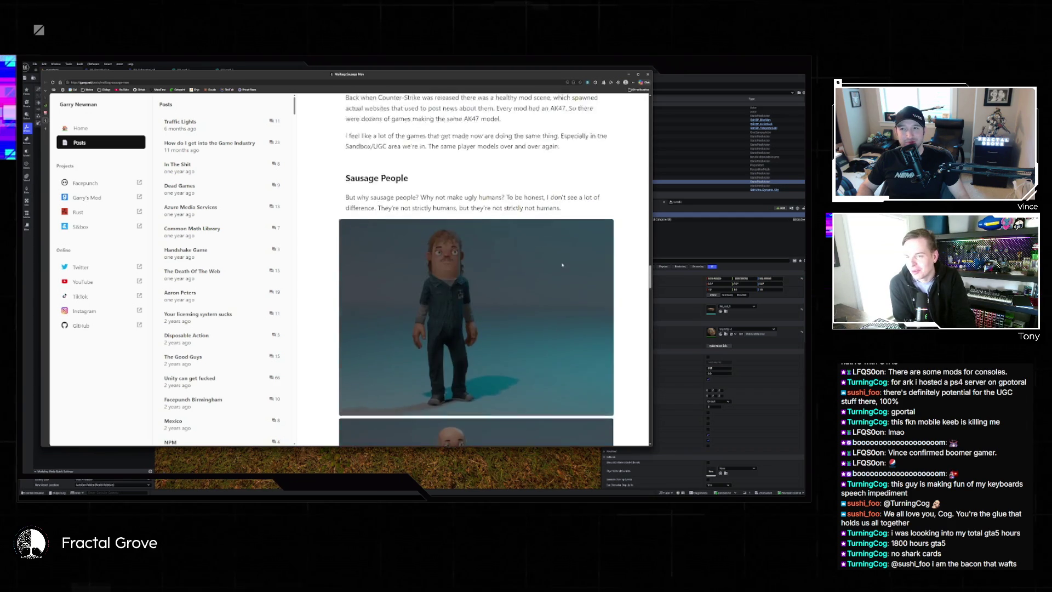
scroll(559, 267, up, 3)
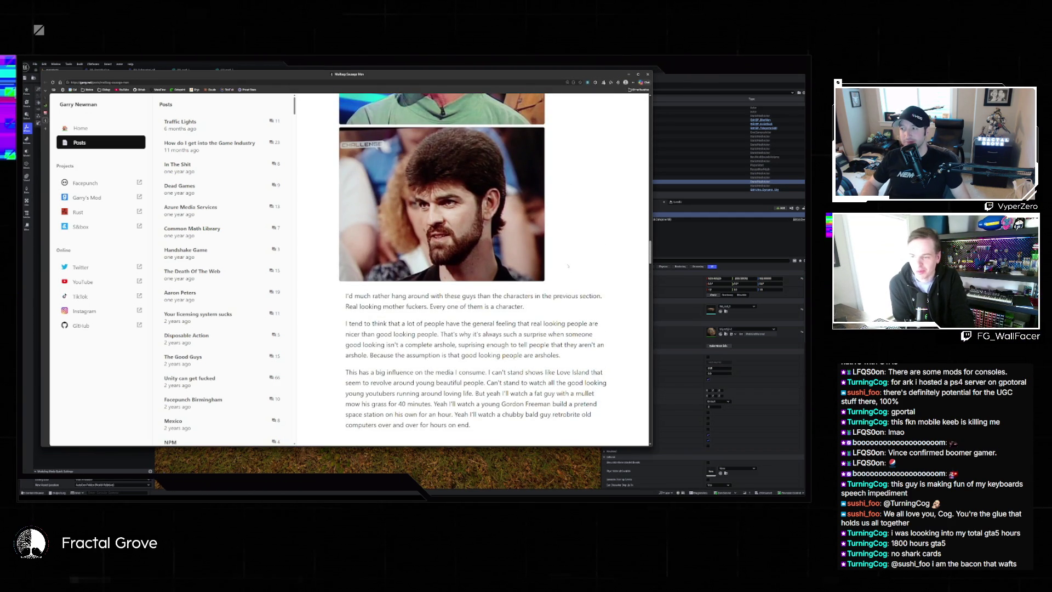
scroll(567, 265, down, 9)
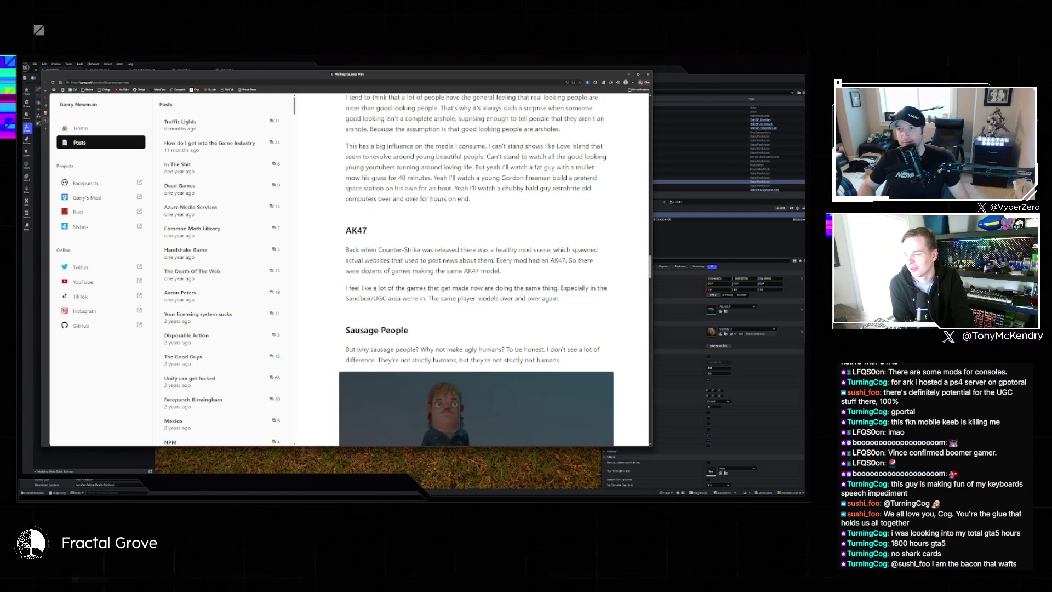
scroll(565, 266, down, 15)
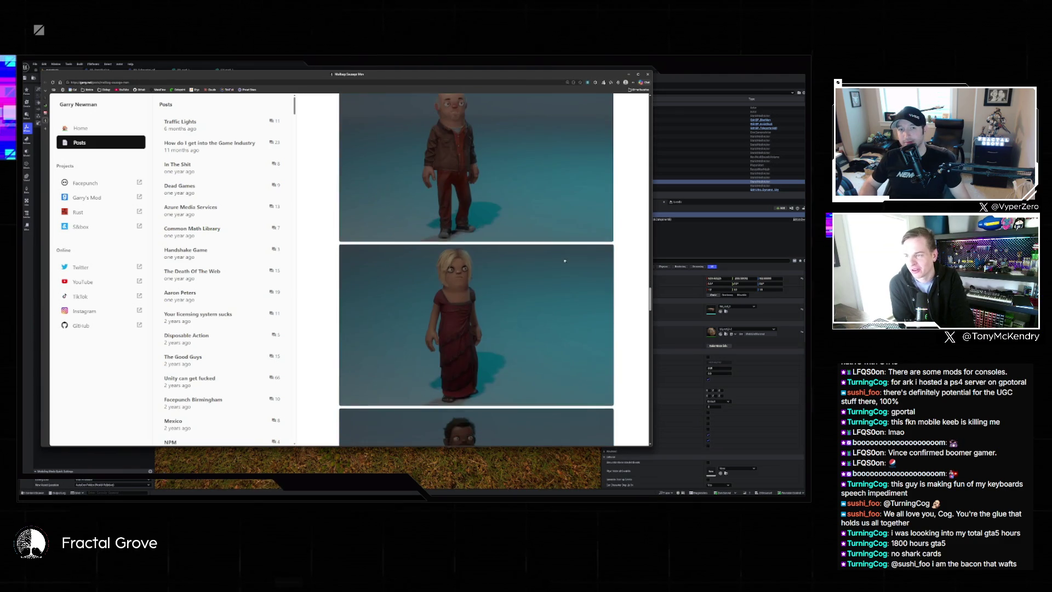
scroll(564, 262, down, 4)
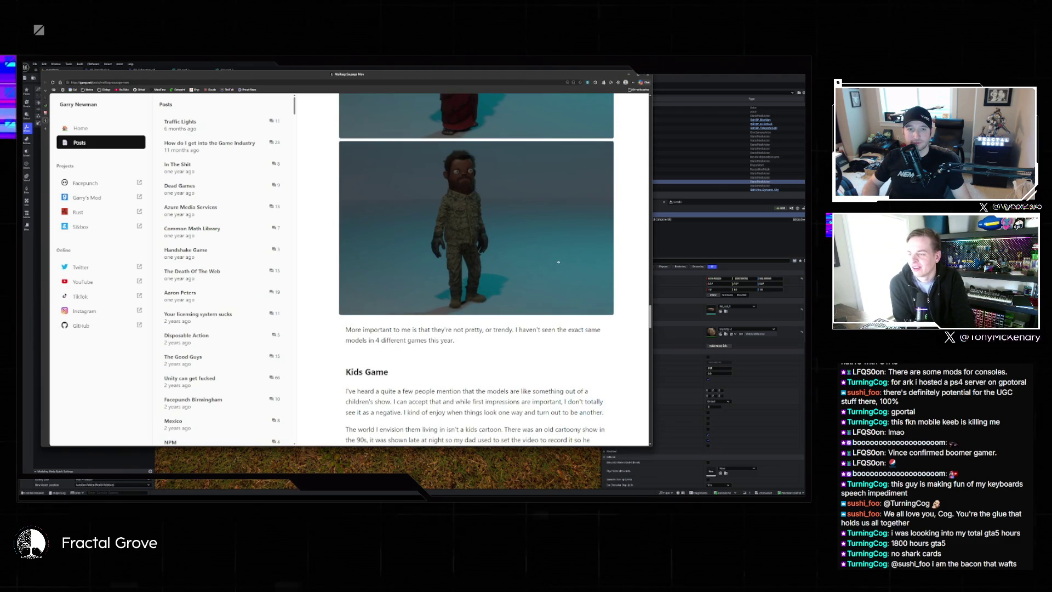
scroll(561, 263, up, 2)
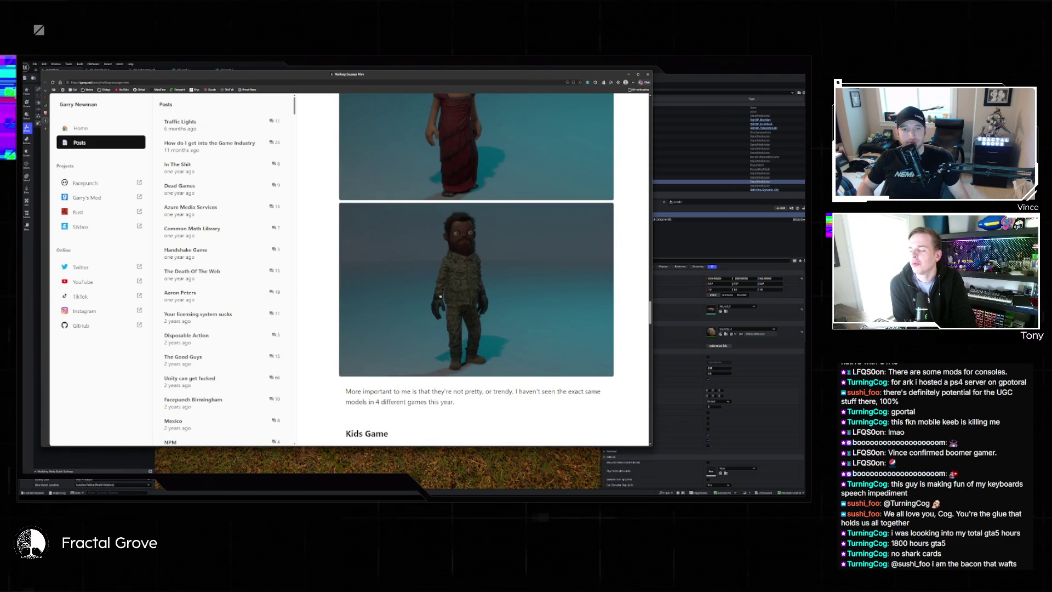
scroll(517, 272, up, 15)
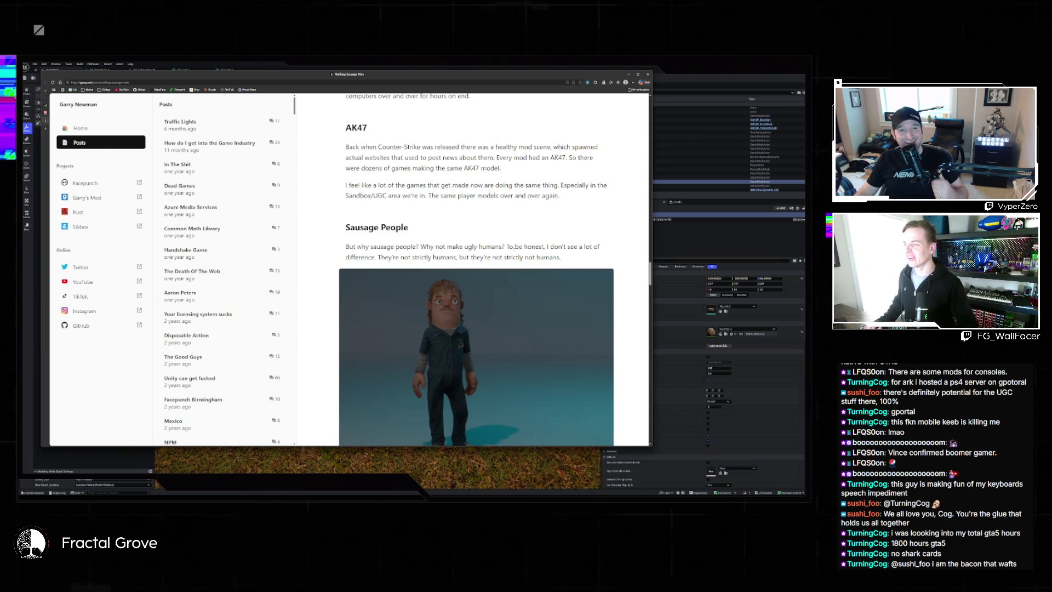
scroll(523, 213, up, 10)
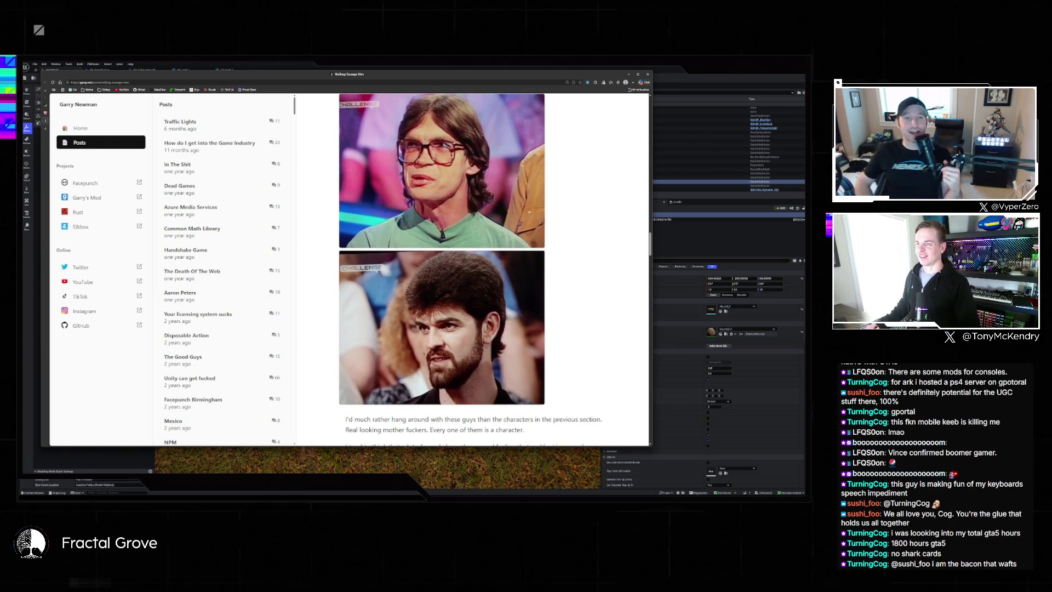
scroll(532, 214, down, 4)
Open the first Sausage People render full size and advance through the following images
scroll(532, 214, down, 6)
click(572, 305)
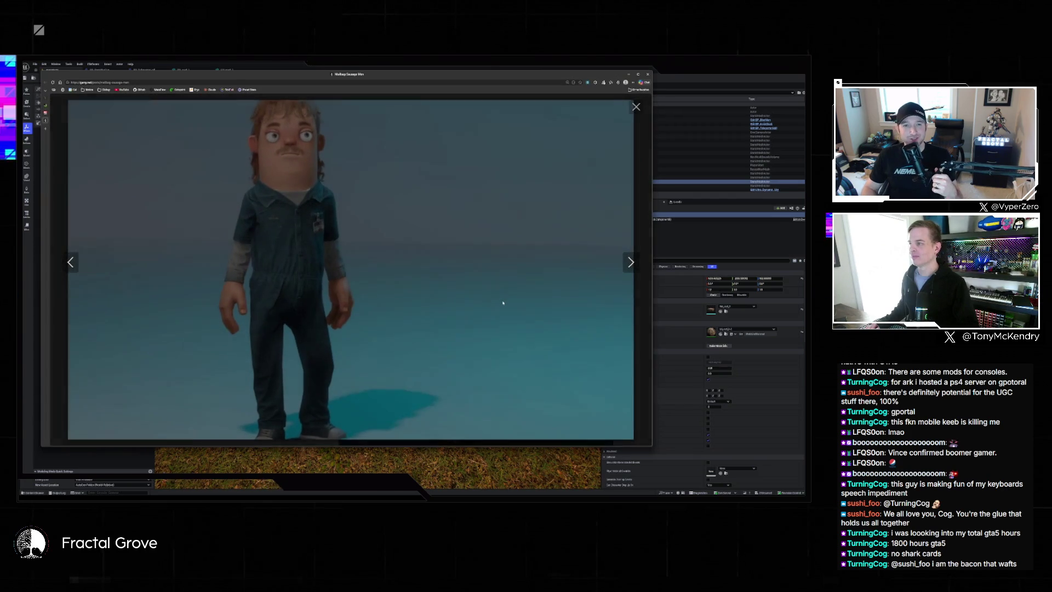
click(630, 263)
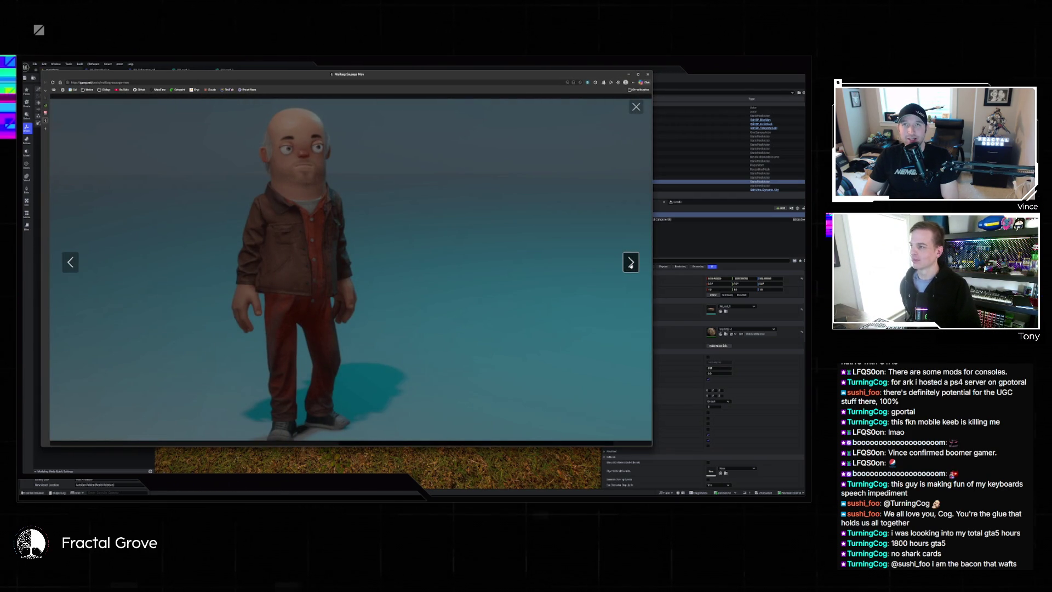
click(630, 263)
click(631, 264)
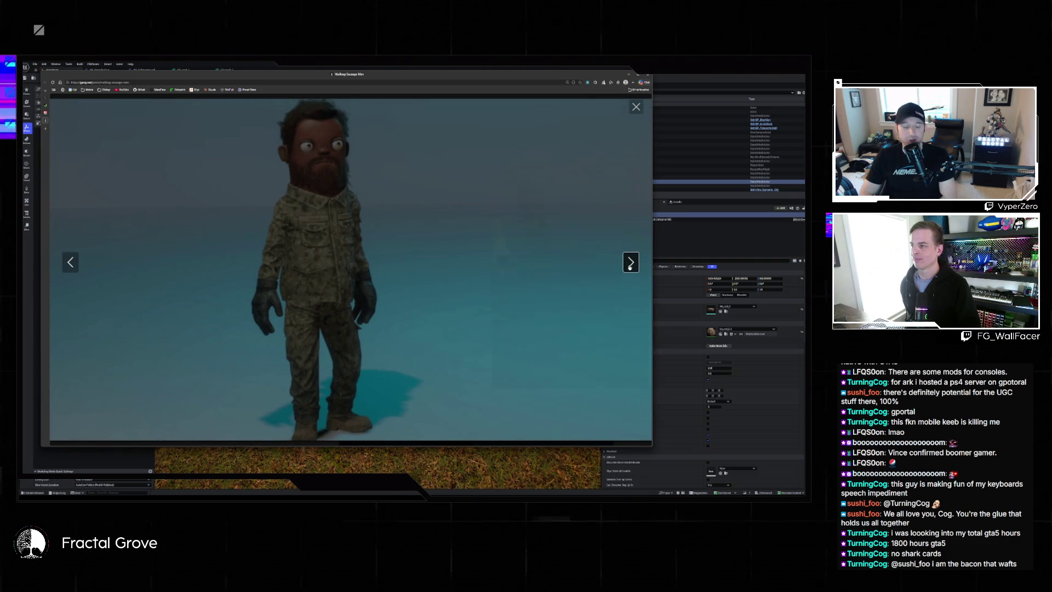
click(630, 264)
Step back four images to the earlier character screenshots
click(71, 263)
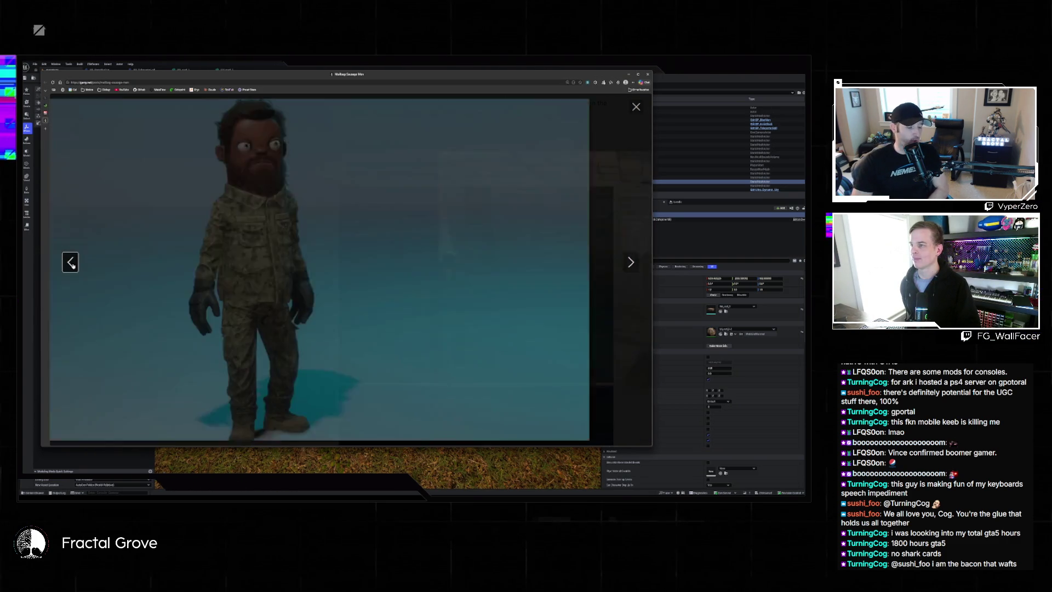
click(72, 264)
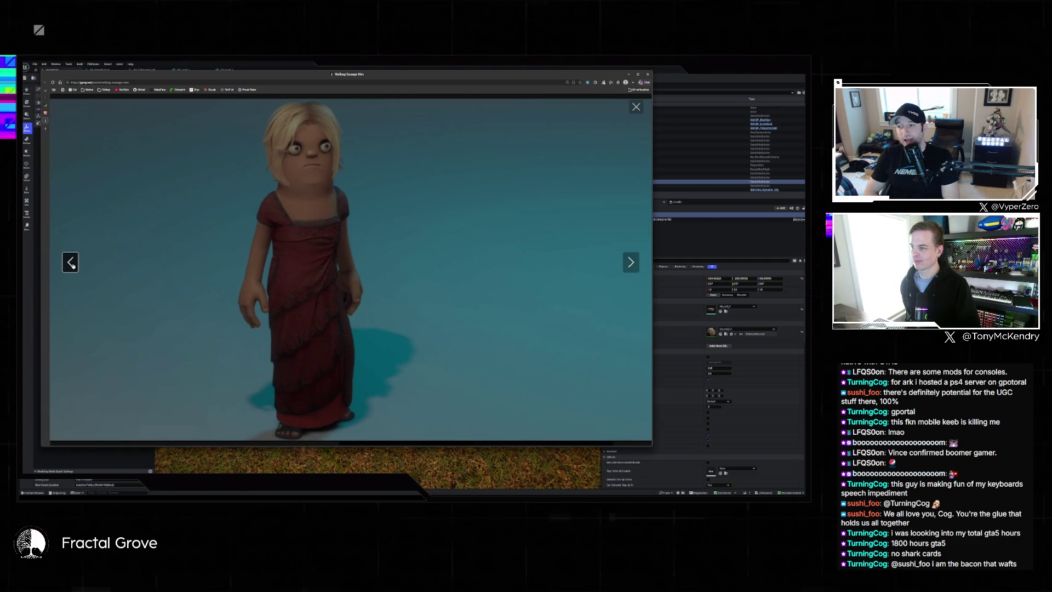
click(70, 263)
click(71, 263)
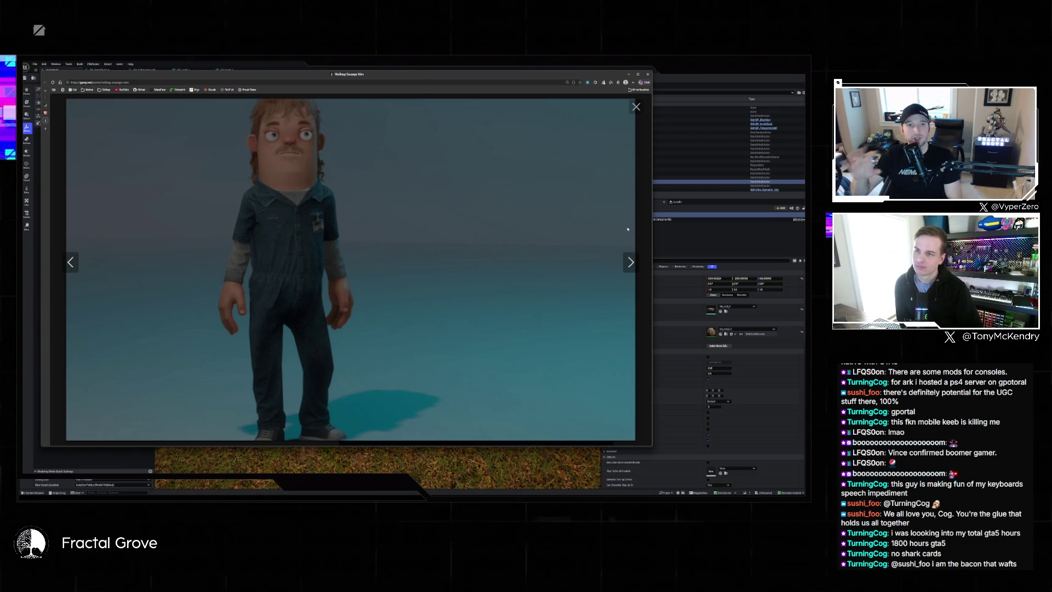
Close the enlarged image and scroll the post around the Characters list
click(635, 107)
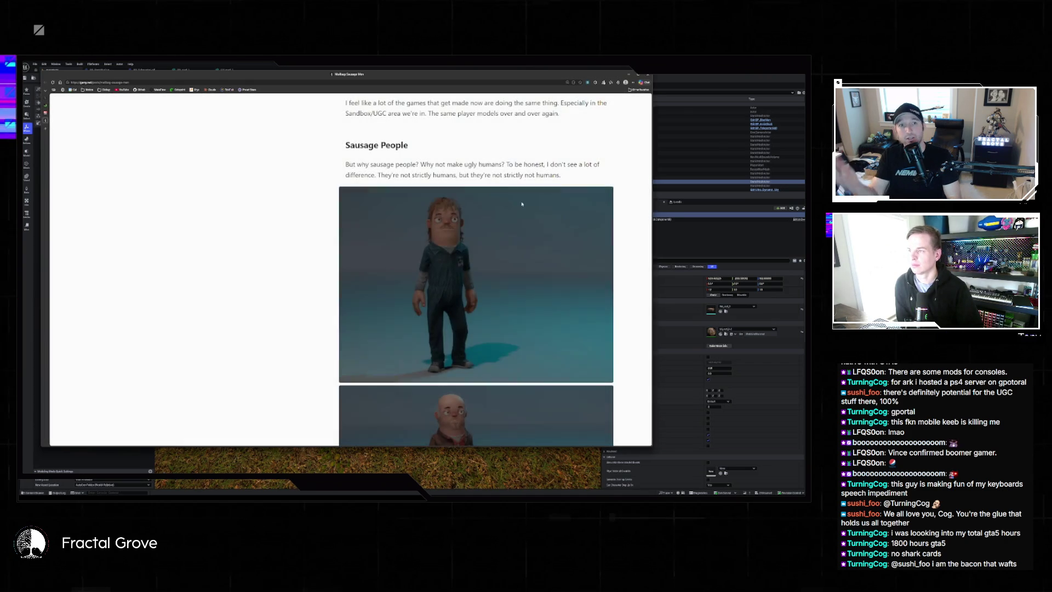
scroll(521, 196, down, 3)
scroll(521, 196, down, 10)
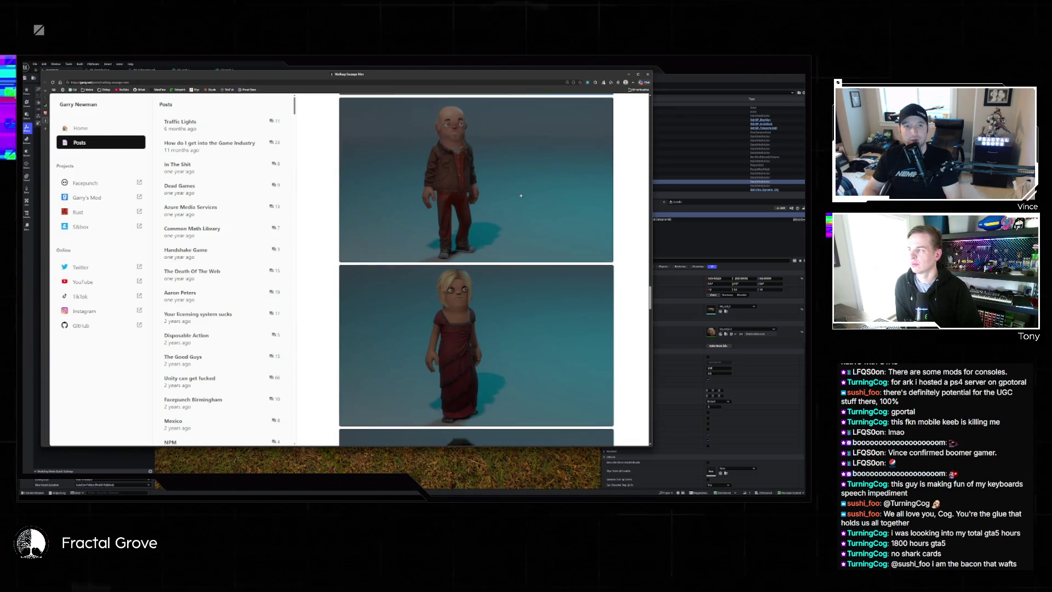
scroll(521, 196, down, 3)
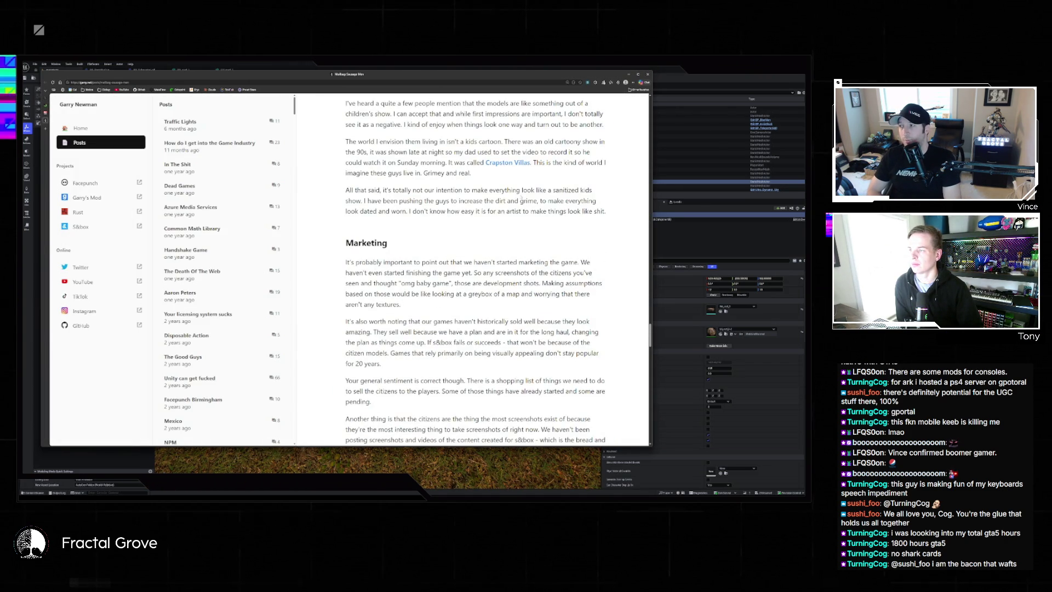
scroll(521, 199, up, 1)
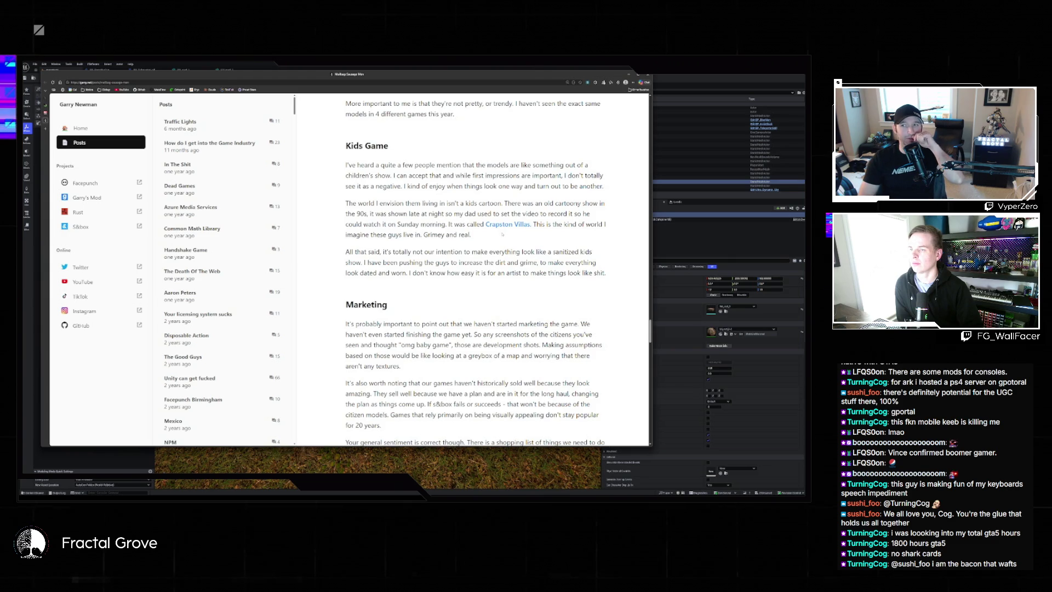
scroll(502, 232, down, 5)
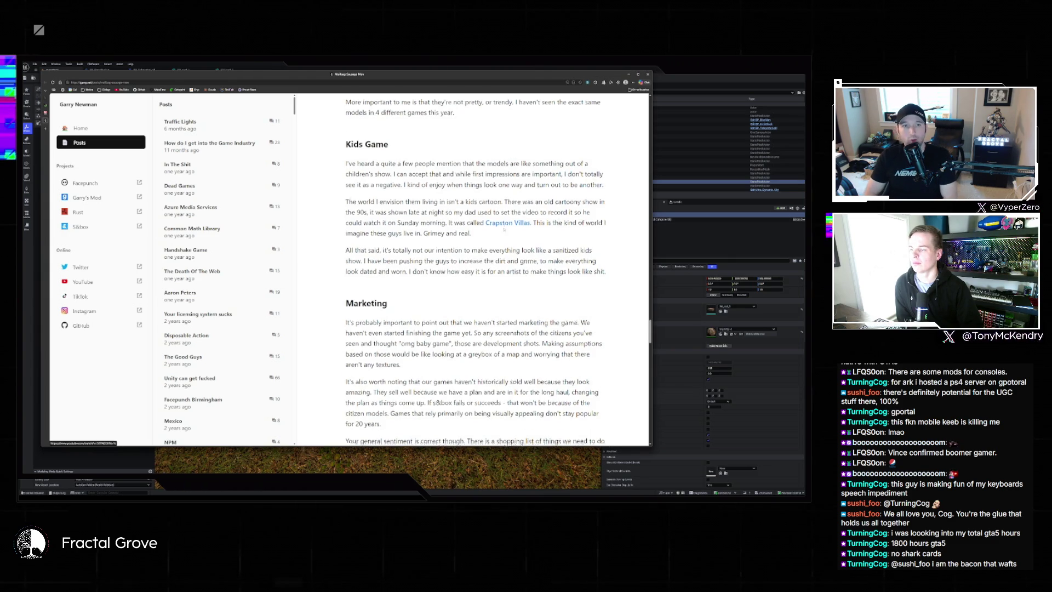
scroll(496, 221, down, 10)
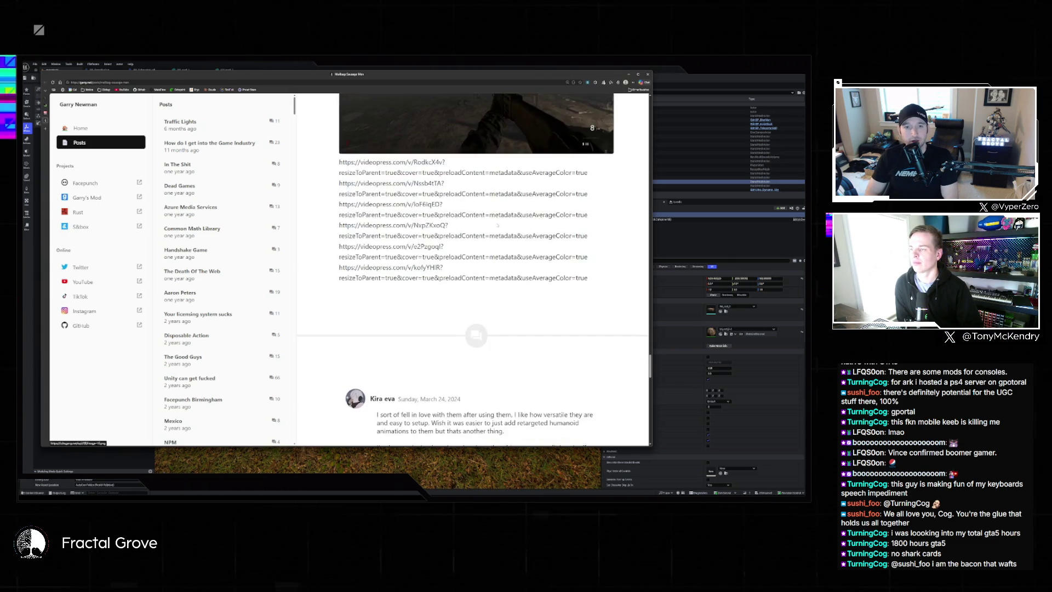
scroll(496, 221, up, 20)
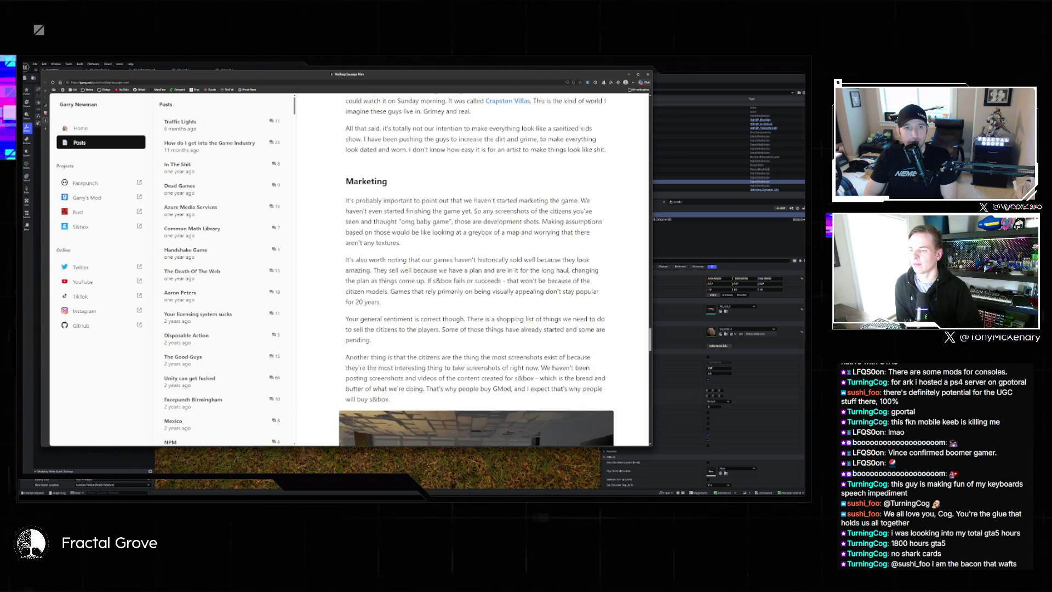
scroll(497, 221, up, 15)
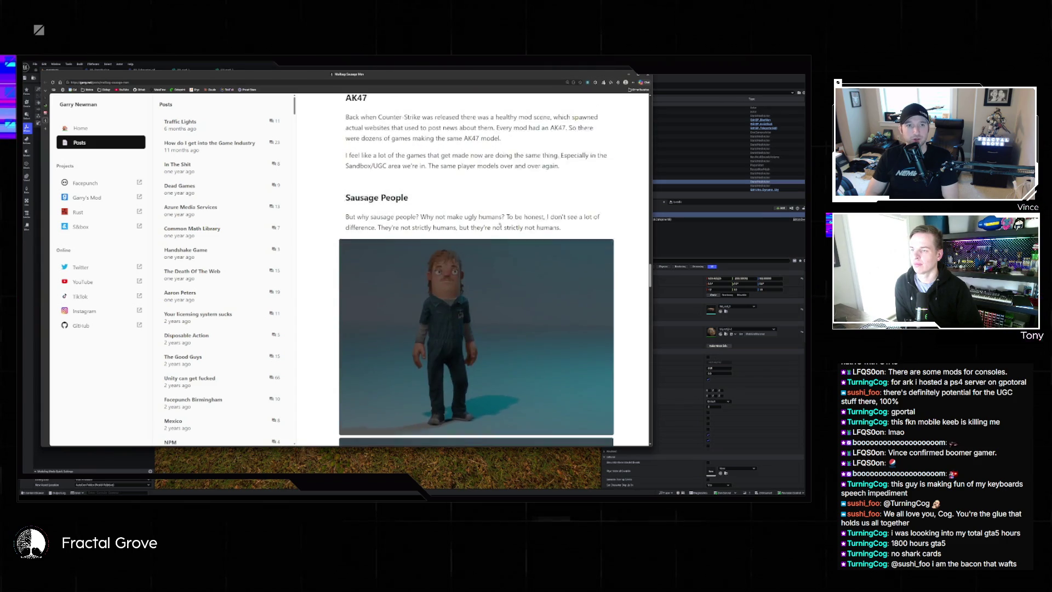
scroll(502, 227, up, 15)
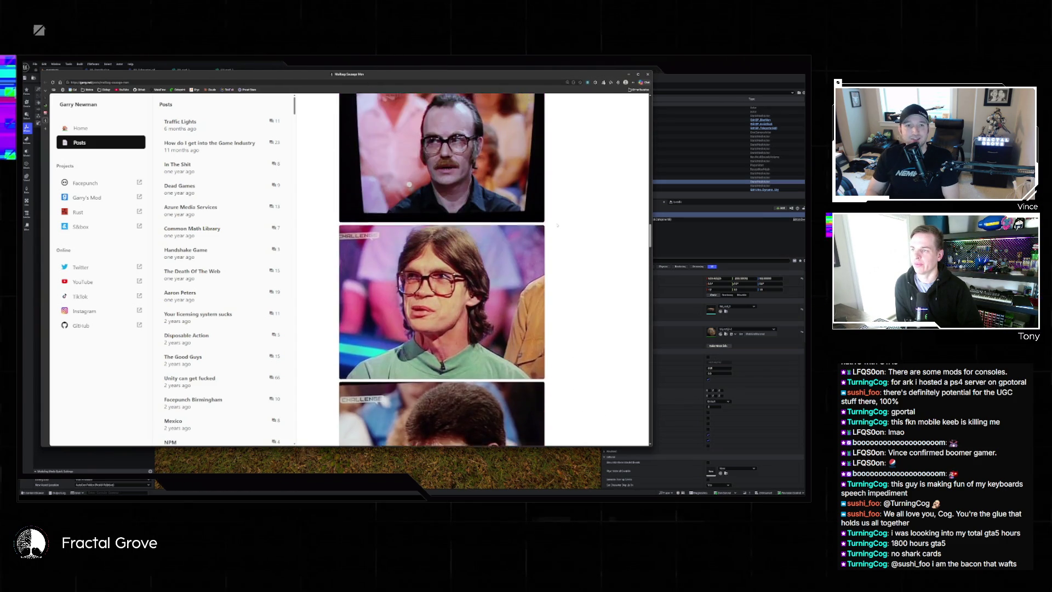
scroll(569, 219, down, 10)
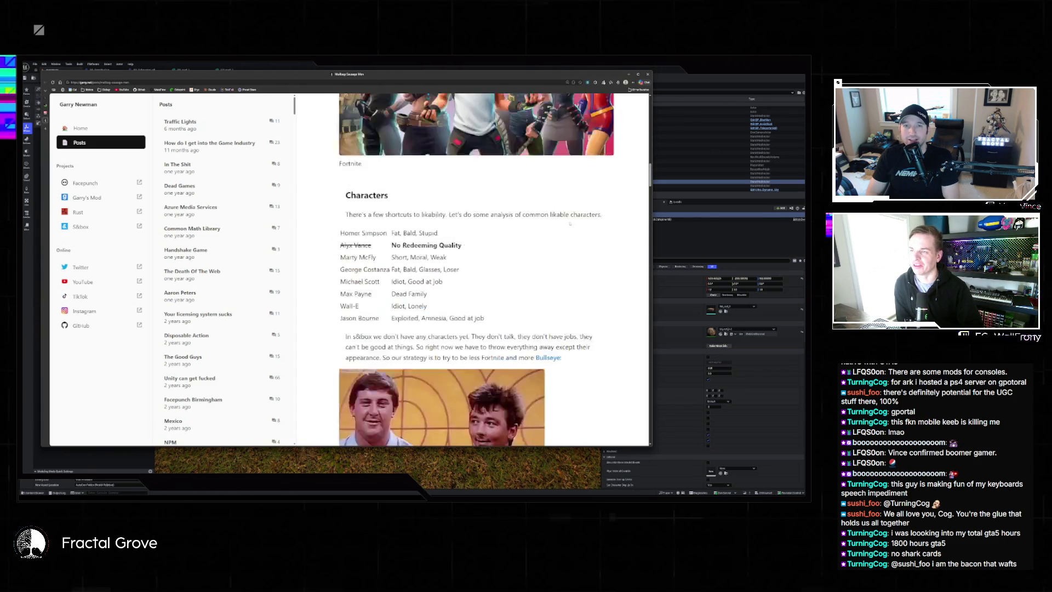
scroll(569, 219, up, 5)
scroll(562, 204, up, 15)
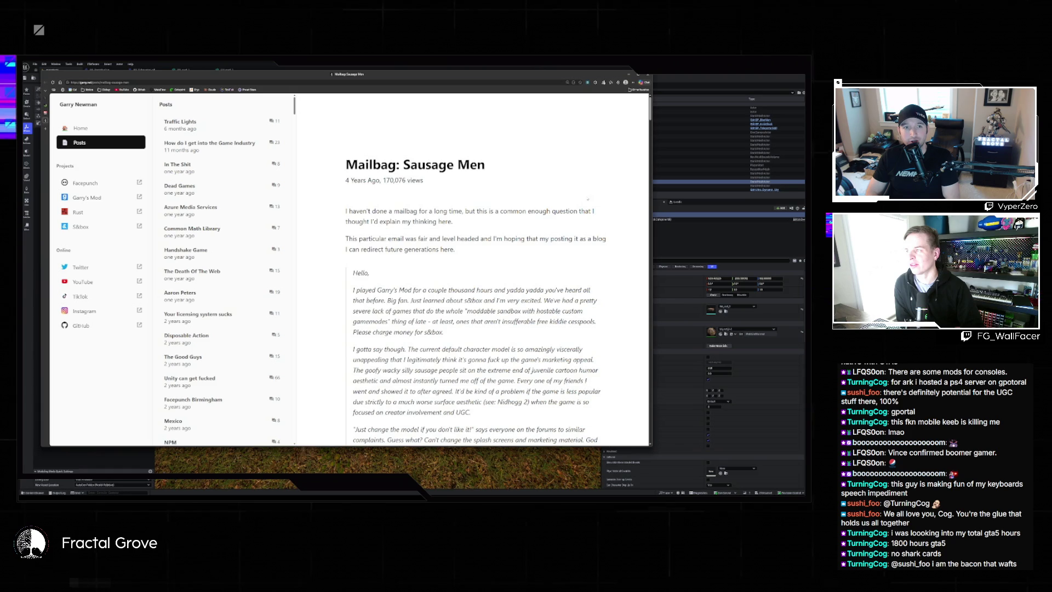
scroll(582, 180, down, 5)
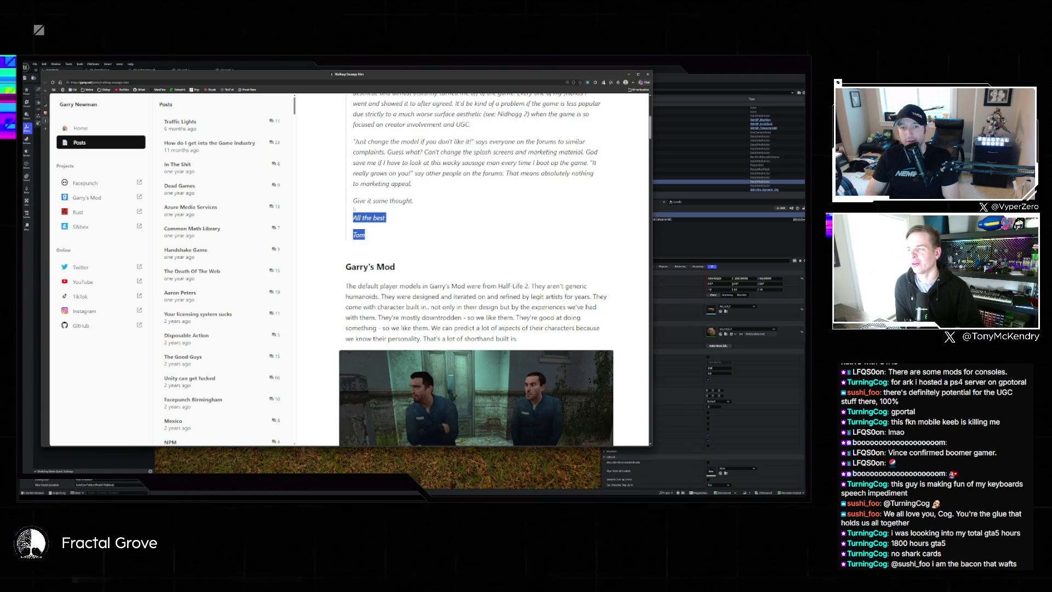
Clear the text selection on the letter's sign-off lines and keep scrolling down
click(382, 235)
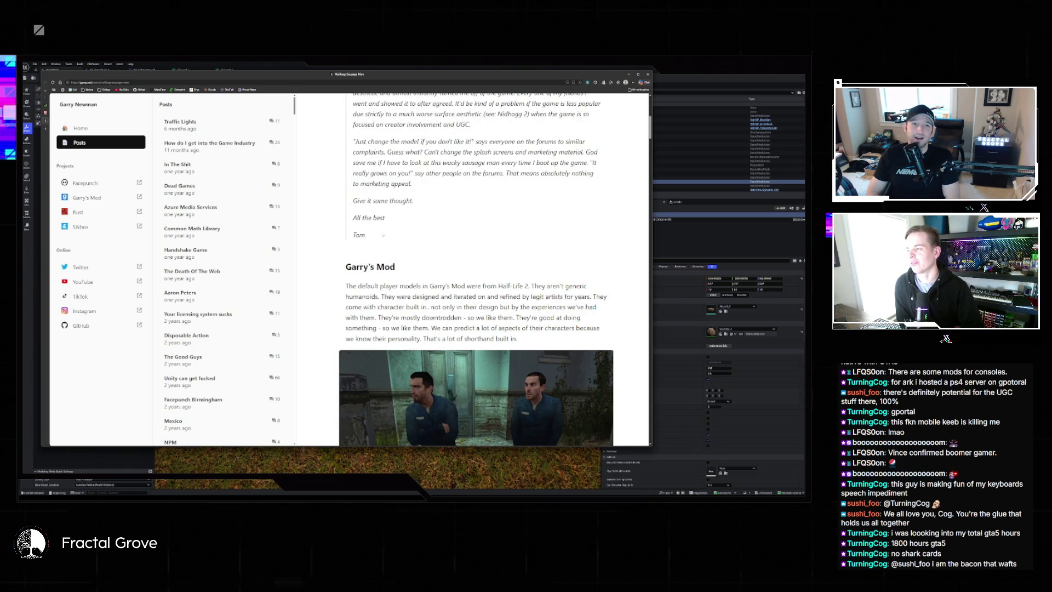
drag(367, 235, 352, 200)
scroll(429, 221, down, 4)
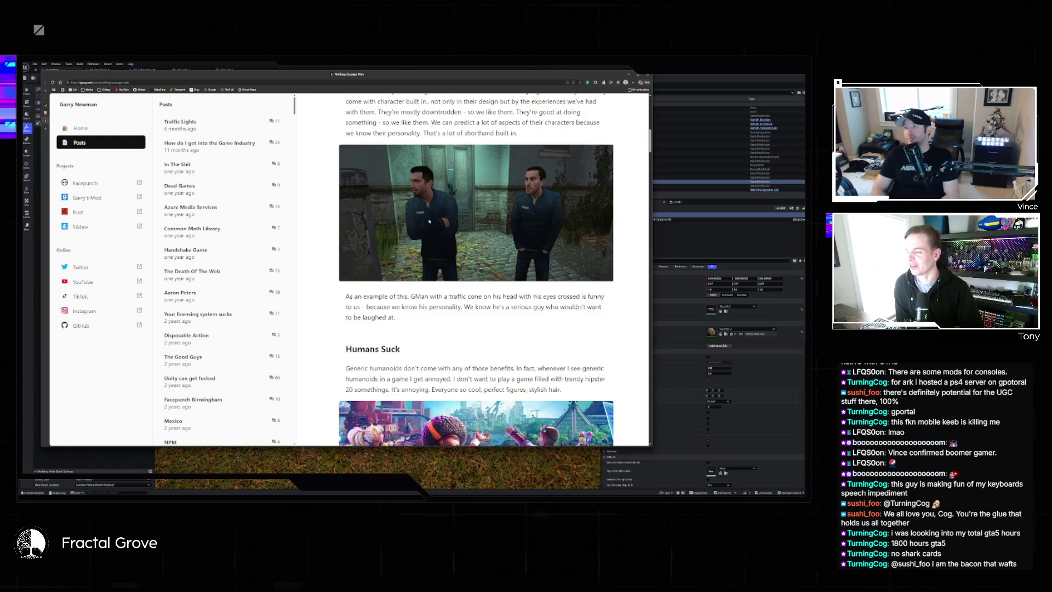
scroll(394, 335, down, 12)
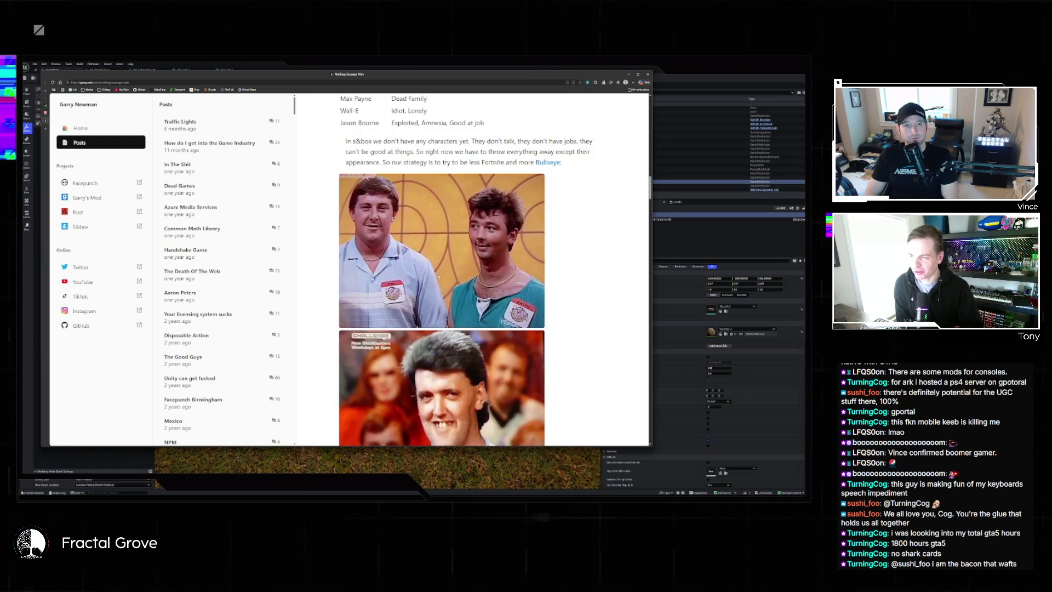
scroll(503, 291, down, 10)
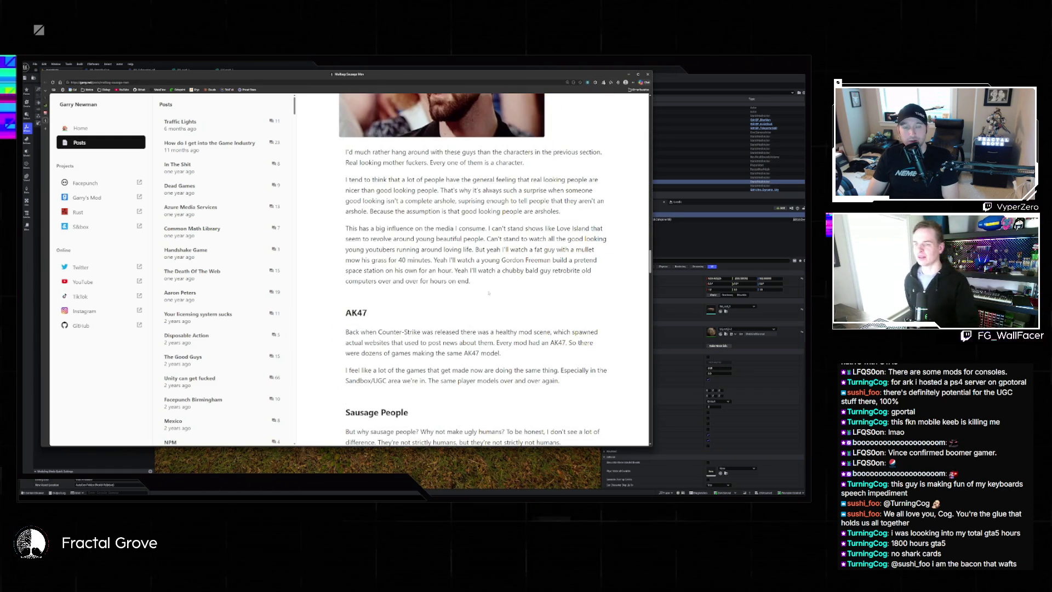
scroll(504, 291, up, 4)
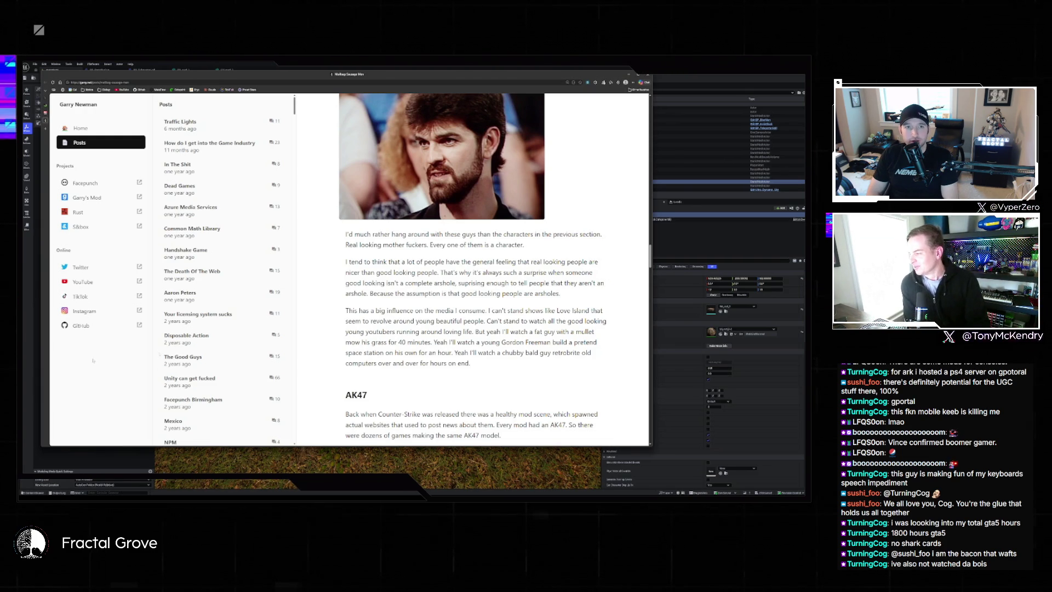
Scroll back and forth until the game-show contestant portraits are in view
scroll(373, 353, down, 12)
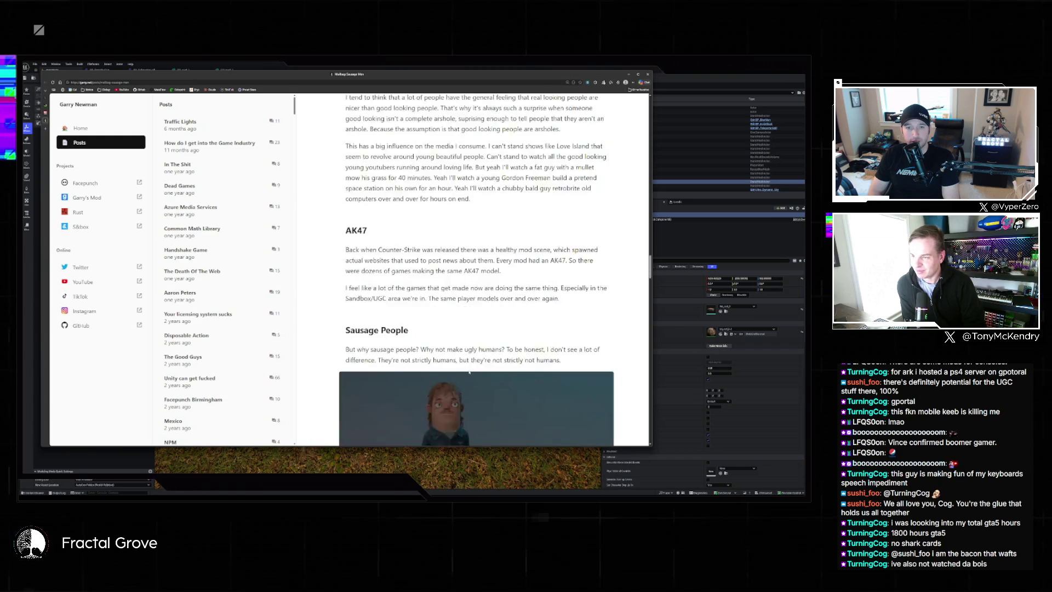
scroll(461, 369, down, 10)
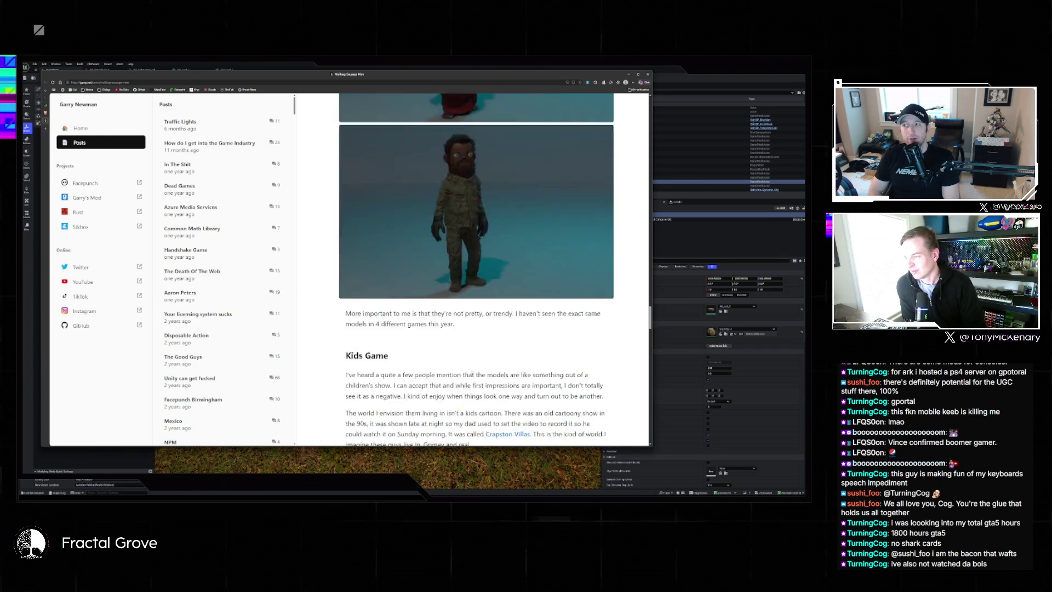
scroll(468, 367, down, 5)
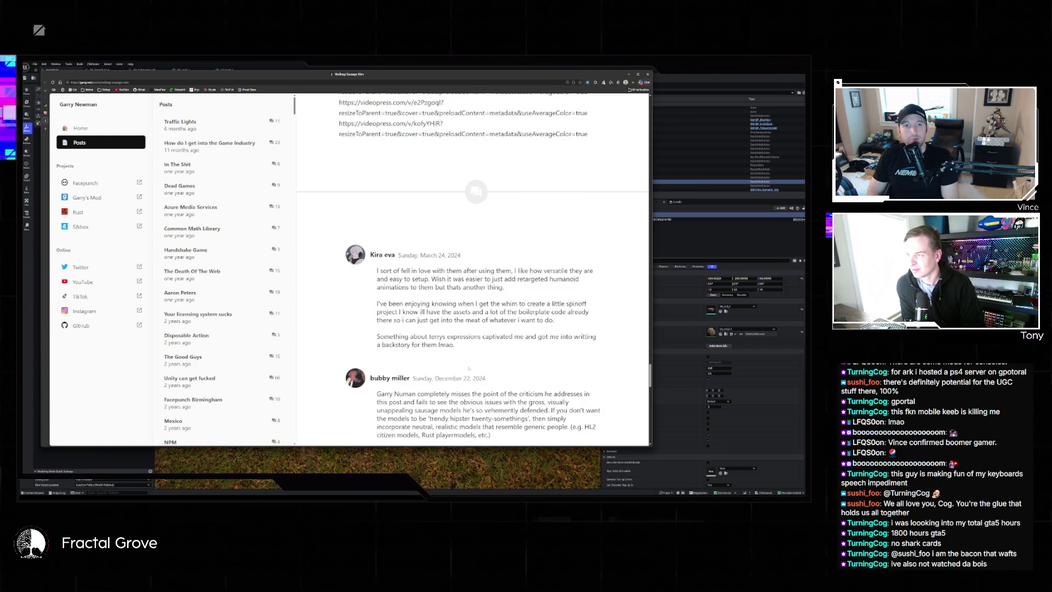
scroll(471, 371, up, 15)
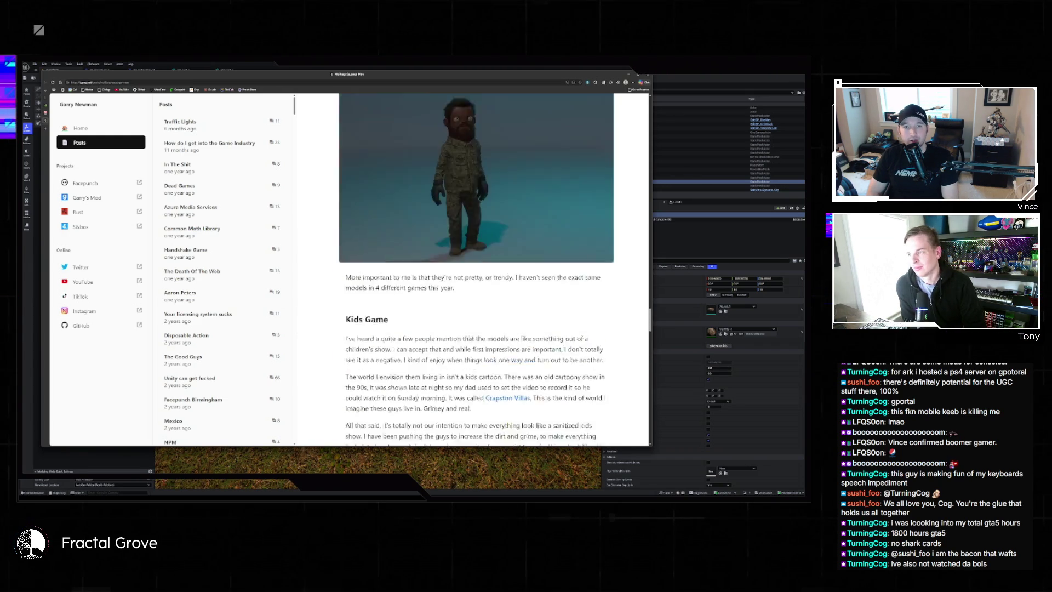
scroll(475, 370, up, 5)
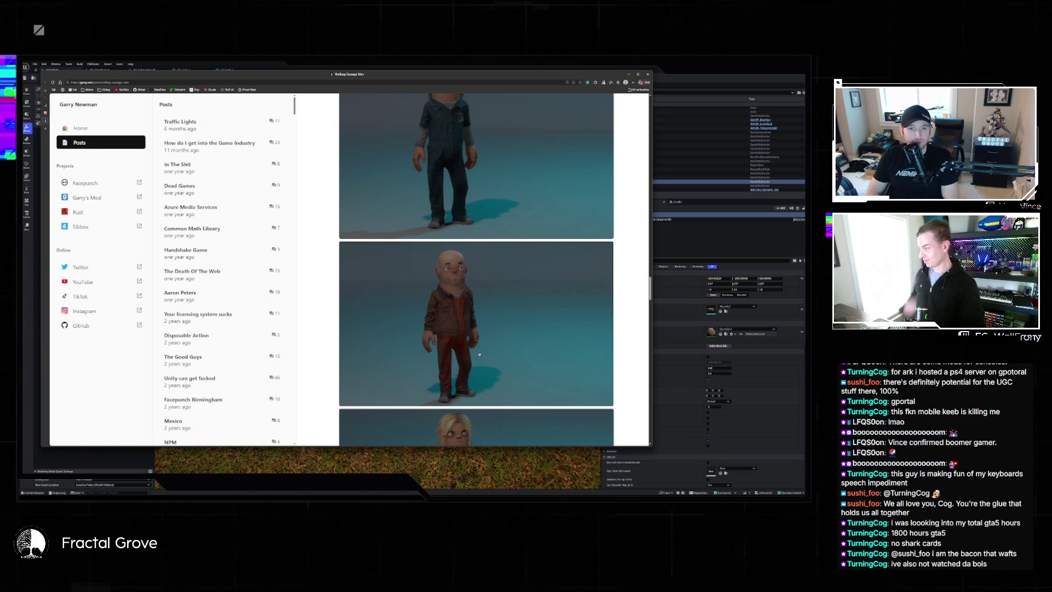
scroll(481, 346, up, 10)
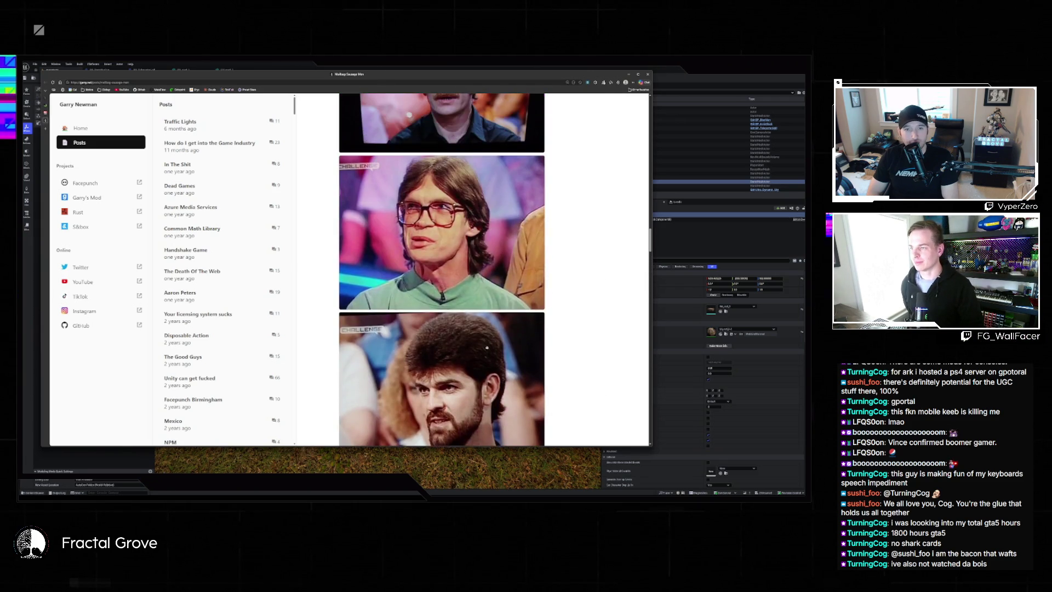
scroll(486, 348, up, 10)
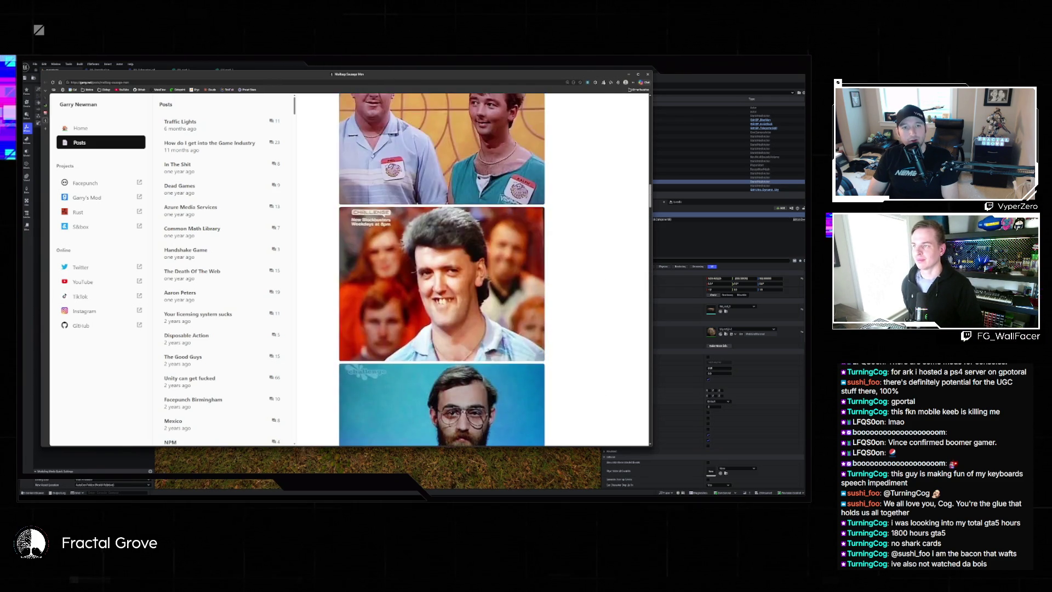
scroll(485, 348, up, 1)
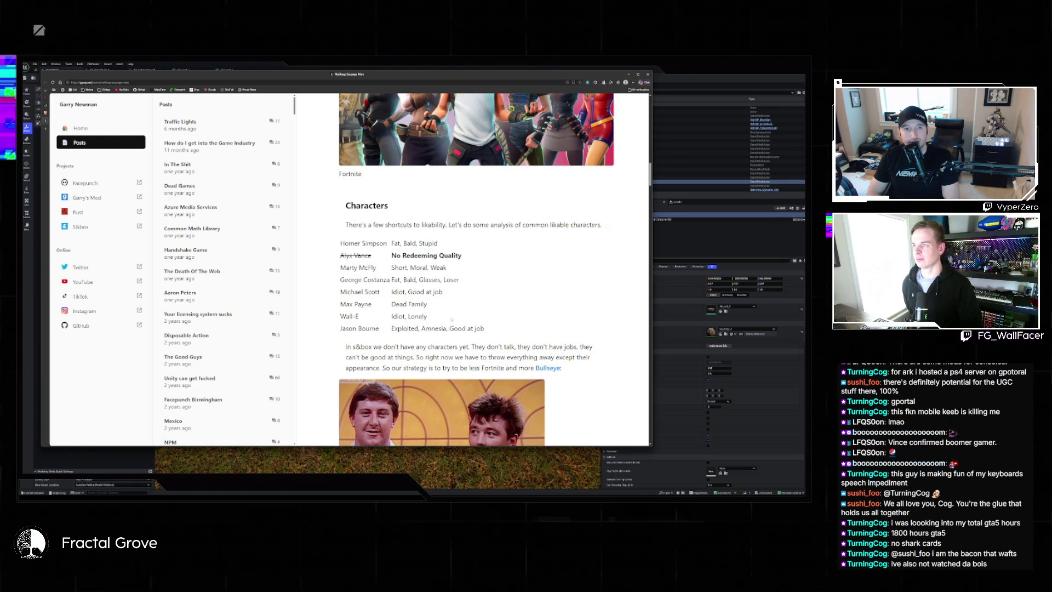
scroll(451, 318, up, 1)
scroll(452, 318, up, 1)
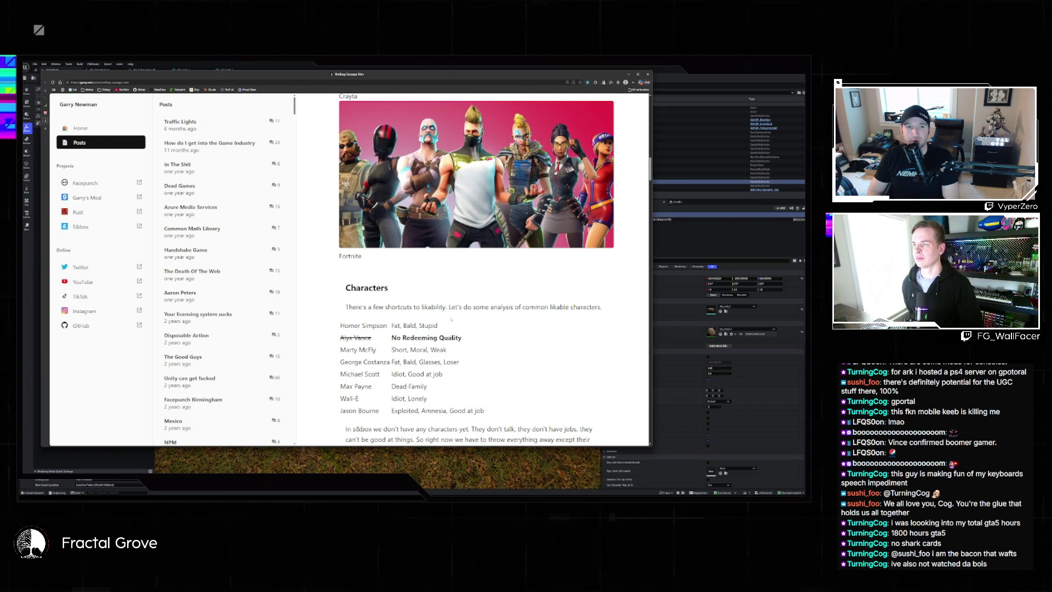
scroll(450, 319, down, 3)
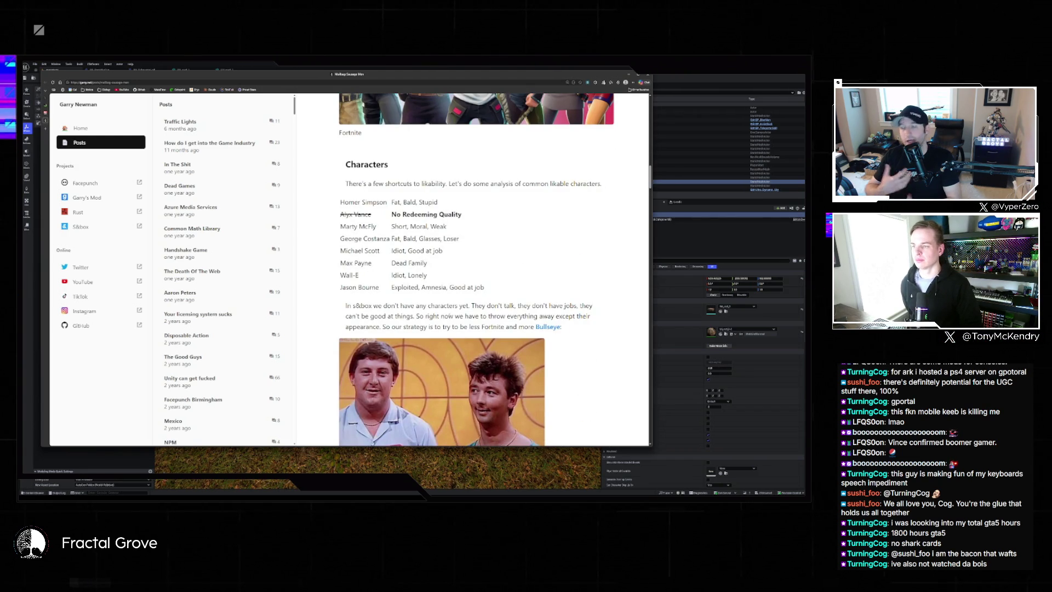
scroll(449, 318, up, 8)
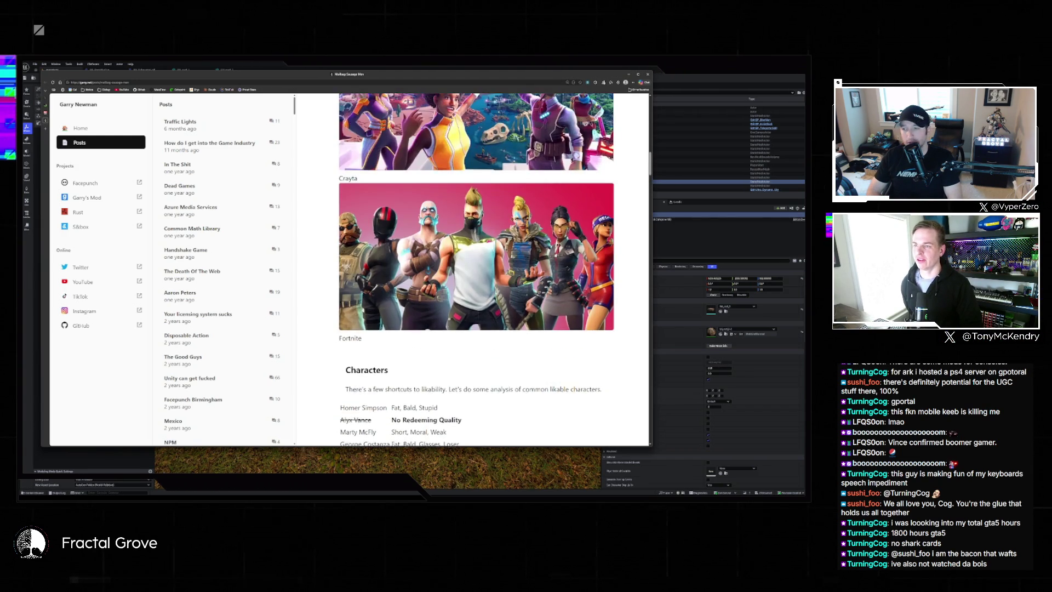
scroll(449, 315, up, 6)
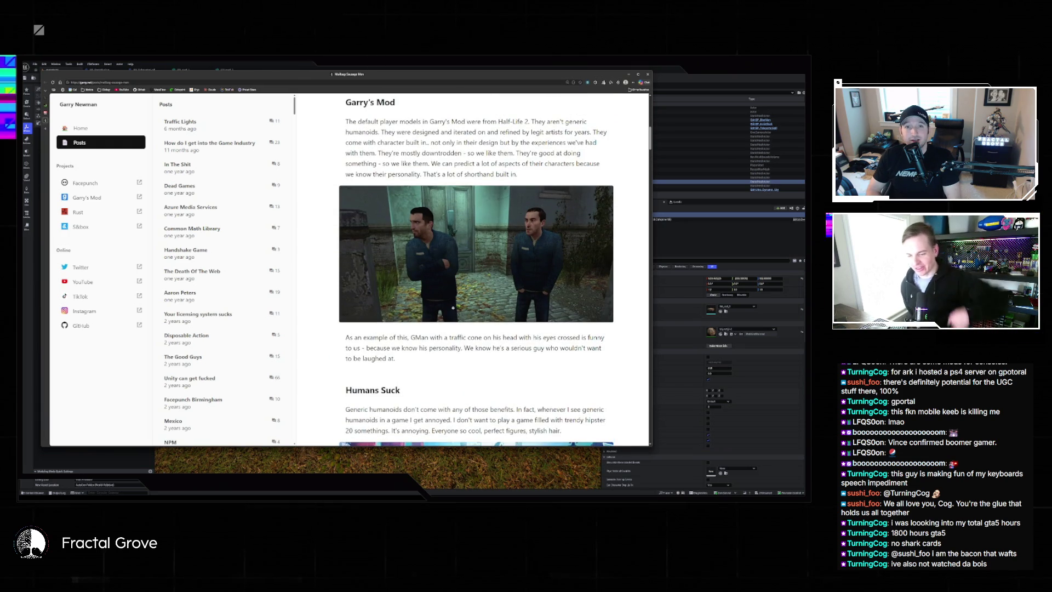
scroll(455, 307, up, 4)
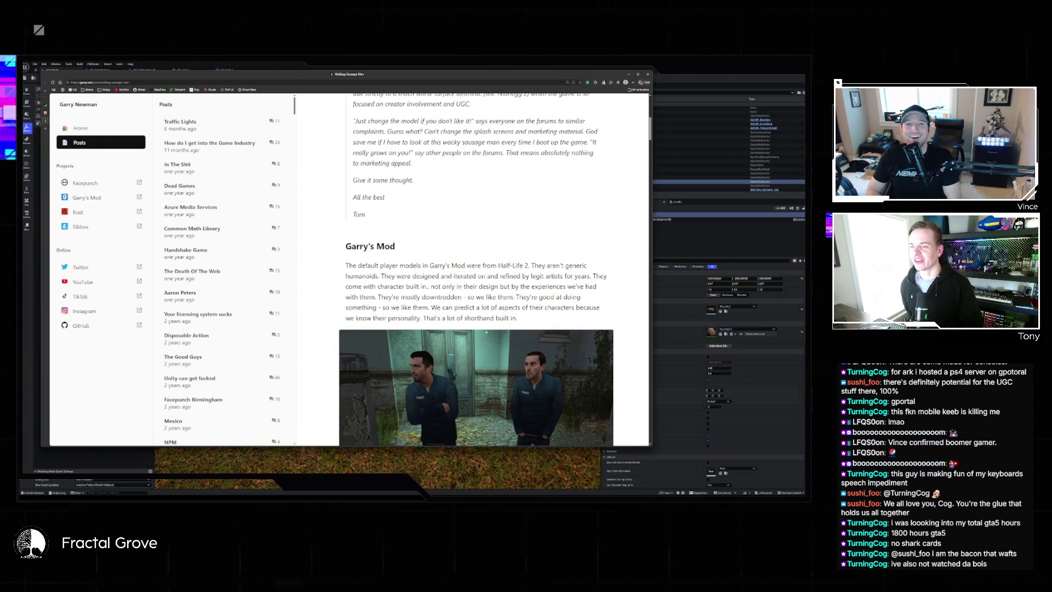
scroll(496, 303, up, 2)
scroll(482, 300, down, 4)
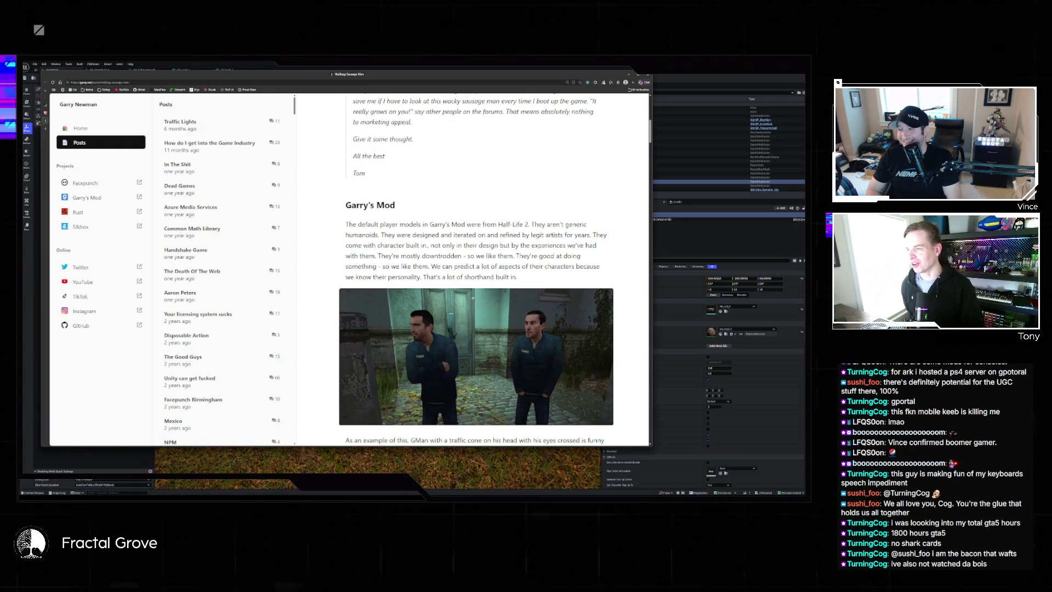
scroll(509, 276, down, 3)
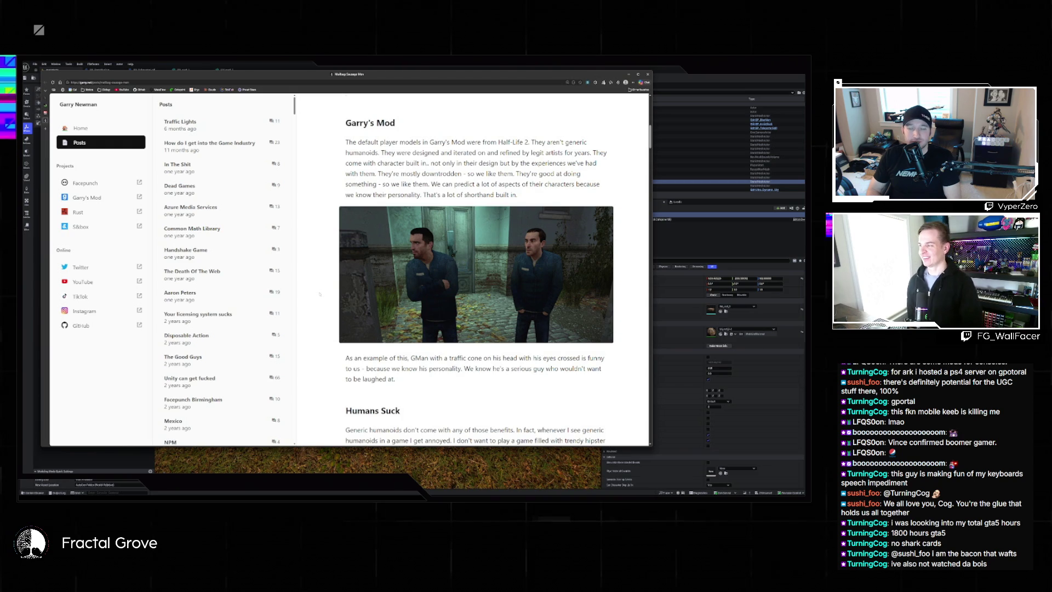
scroll(461, 324, down, 5)
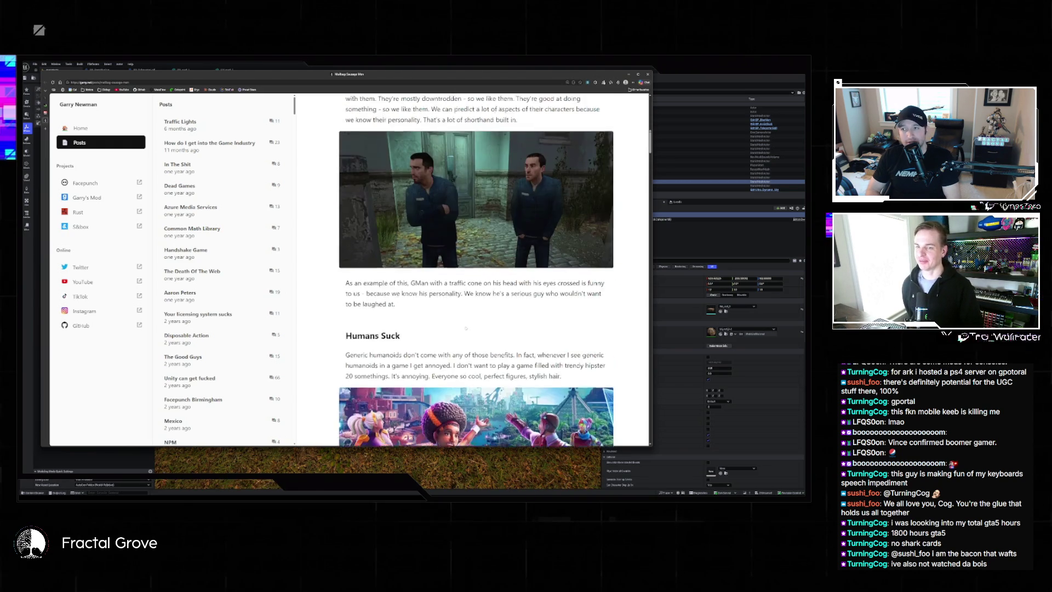
scroll(465, 322, down, 8)
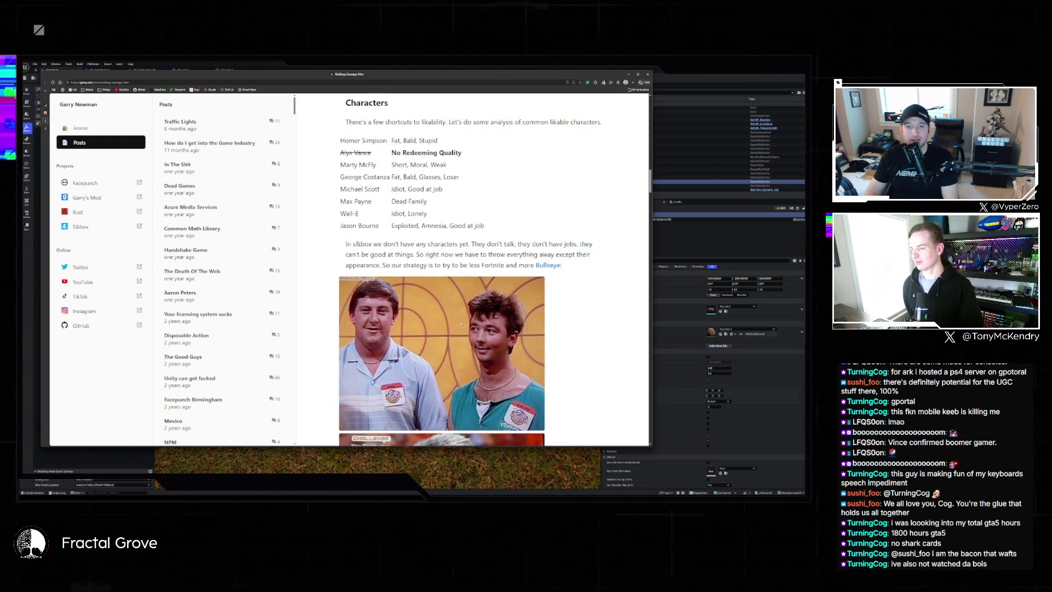
scroll(460, 323, down, 2)
scroll(461, 327, down, 2)
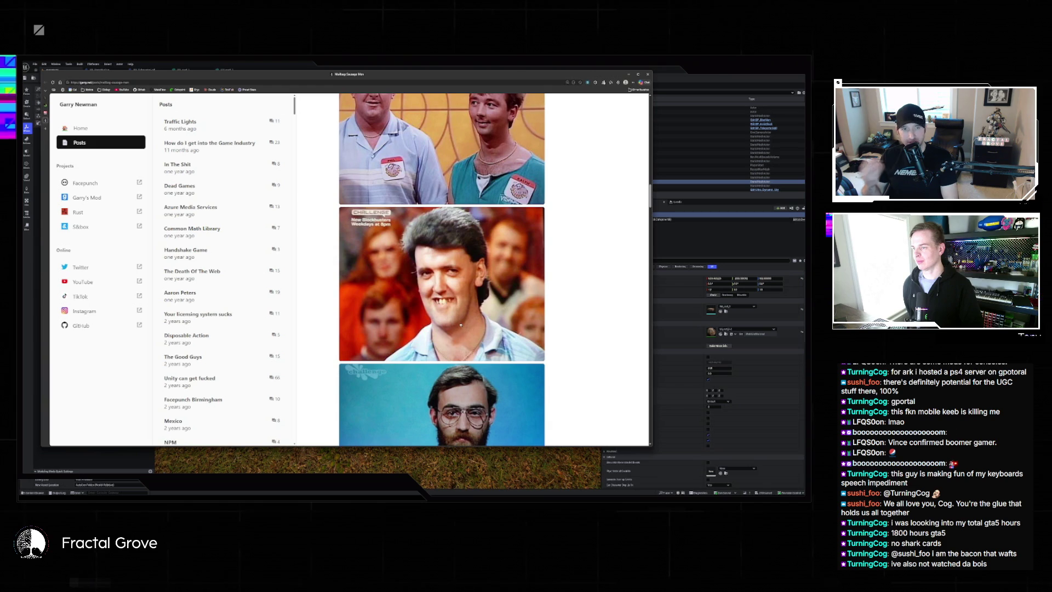
scroll(461, 327, down, 3)
scroll(441, 268, down, 3)
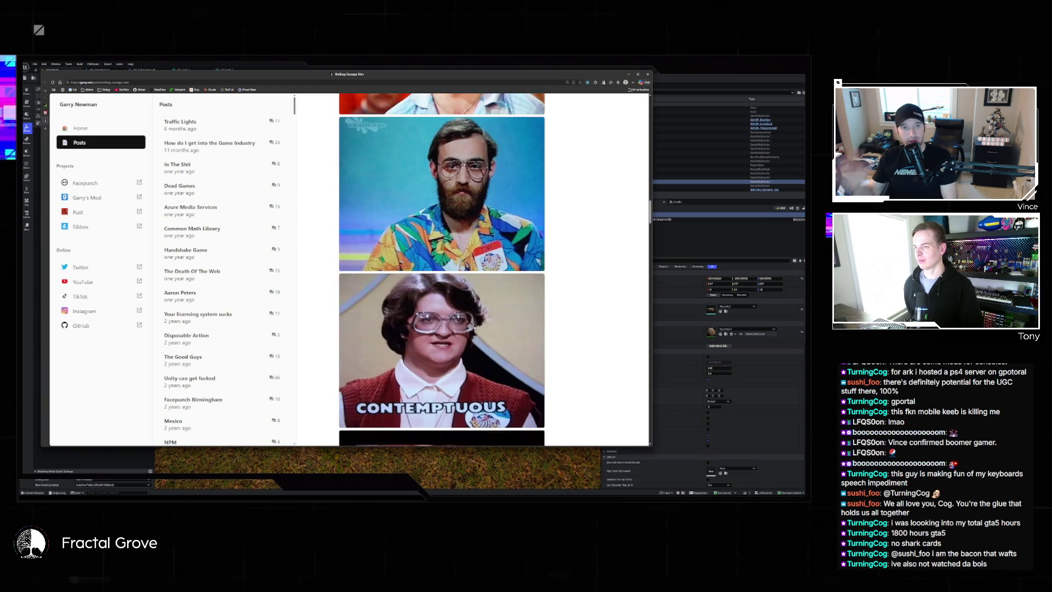
scroll(442, 269, up, 2)
click(442, 255)
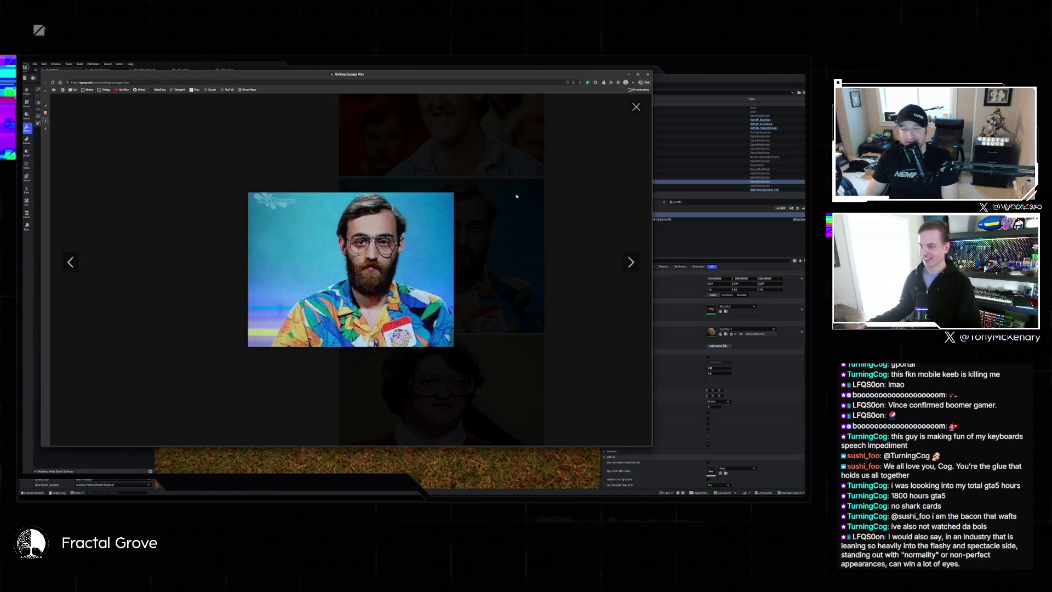
click(545, 186)
Scroll past the portraits and back to the Garry's Mod heading with its Half-Life 2 screenshot
scroll(579, 173, down, 5)
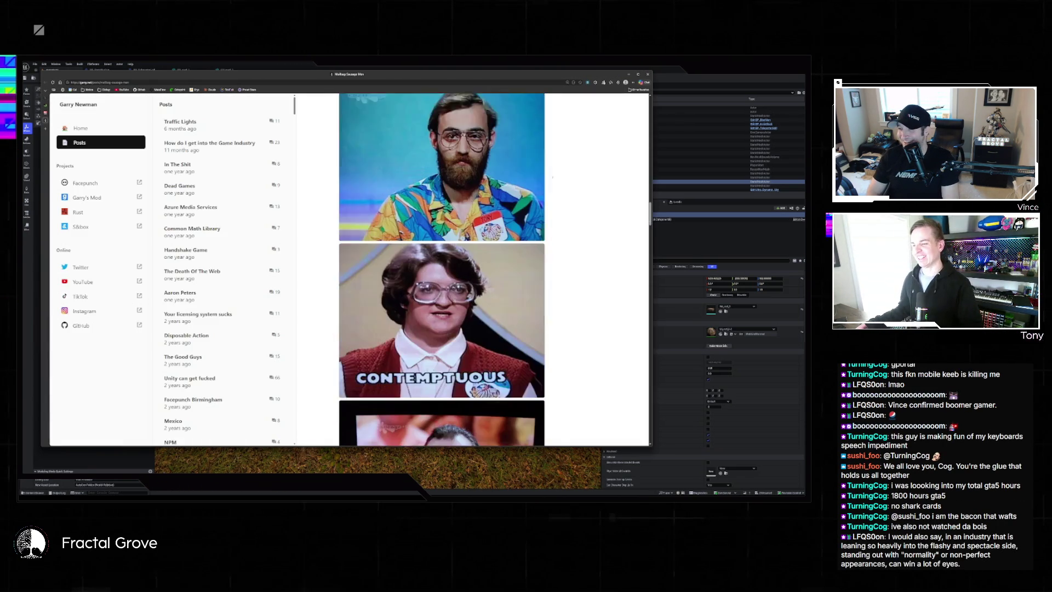
scroll(578, 181, down, 2)
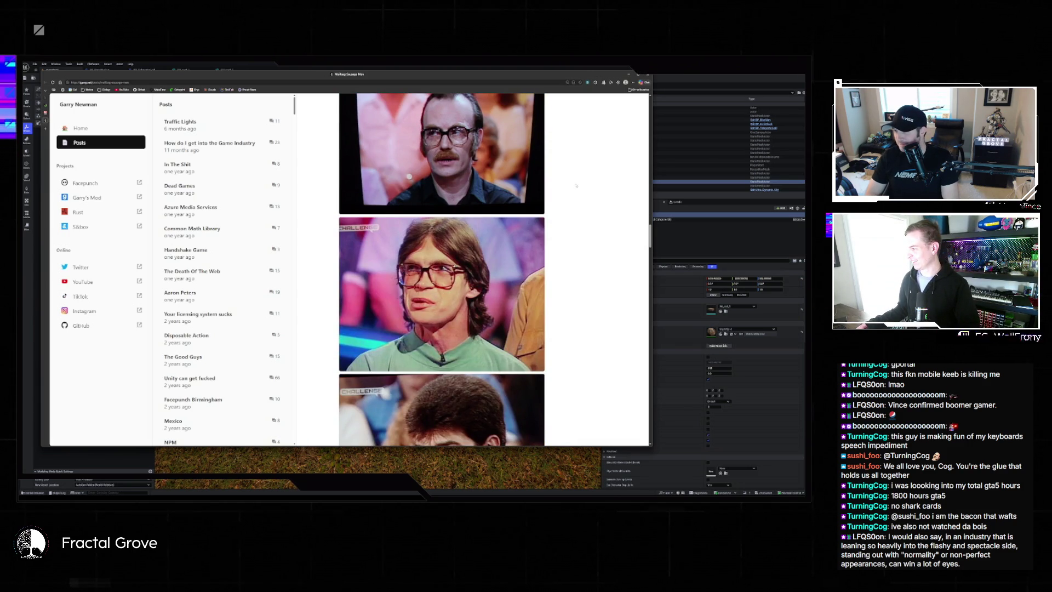
scroll(574, 188, down, 1)
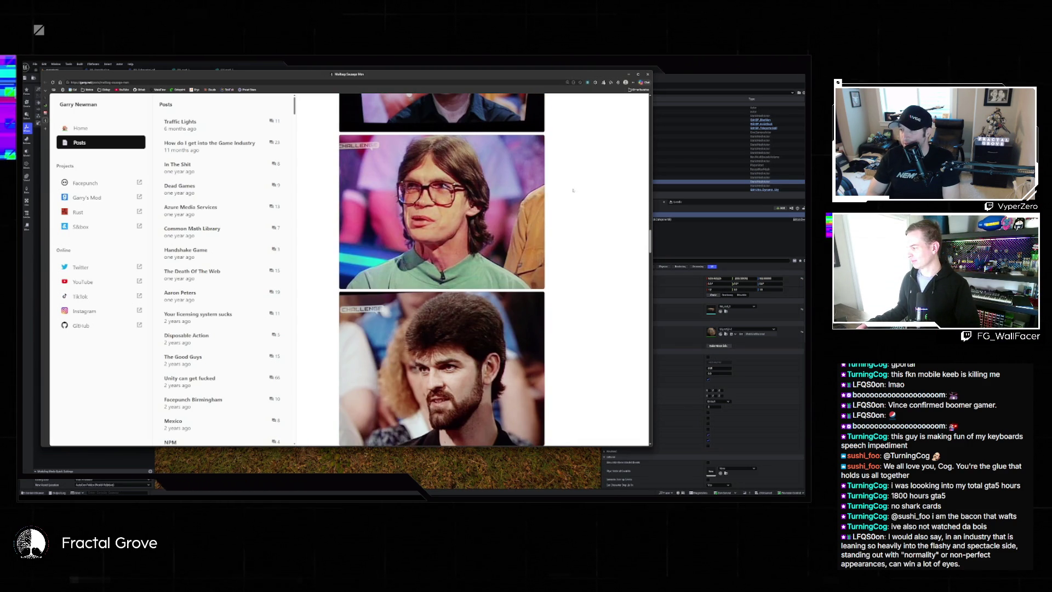
scroll(573, 190, down, 1)
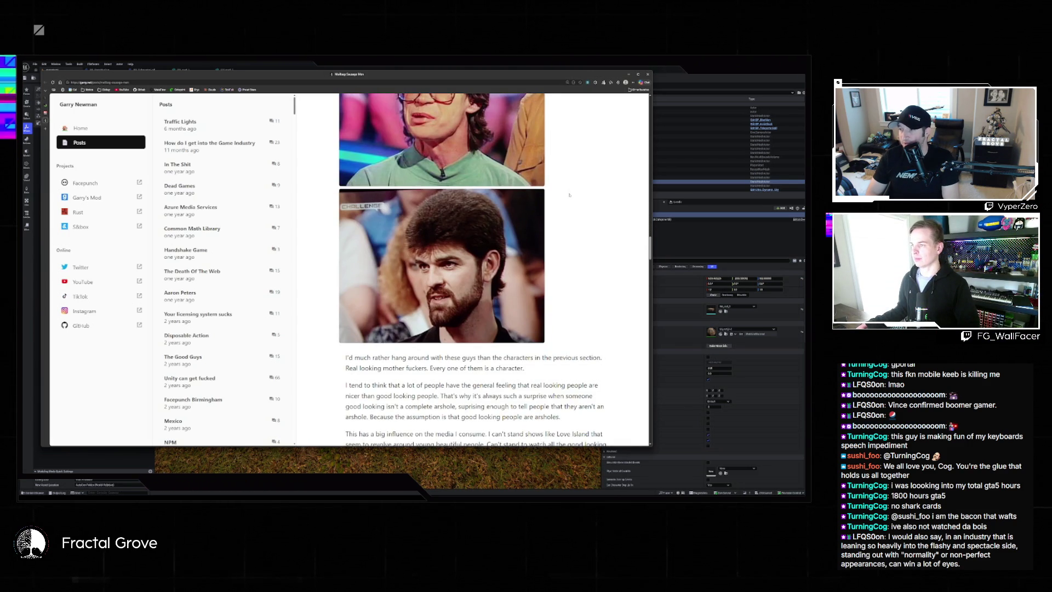
scroll(570, 194, up, 15)
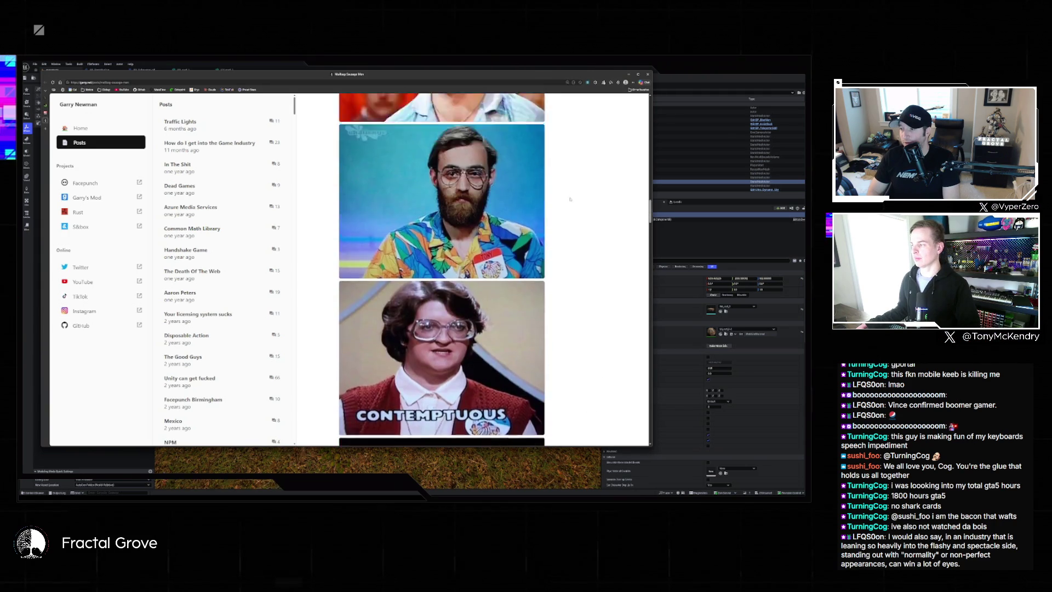
scroll(570, 198, up, 15)
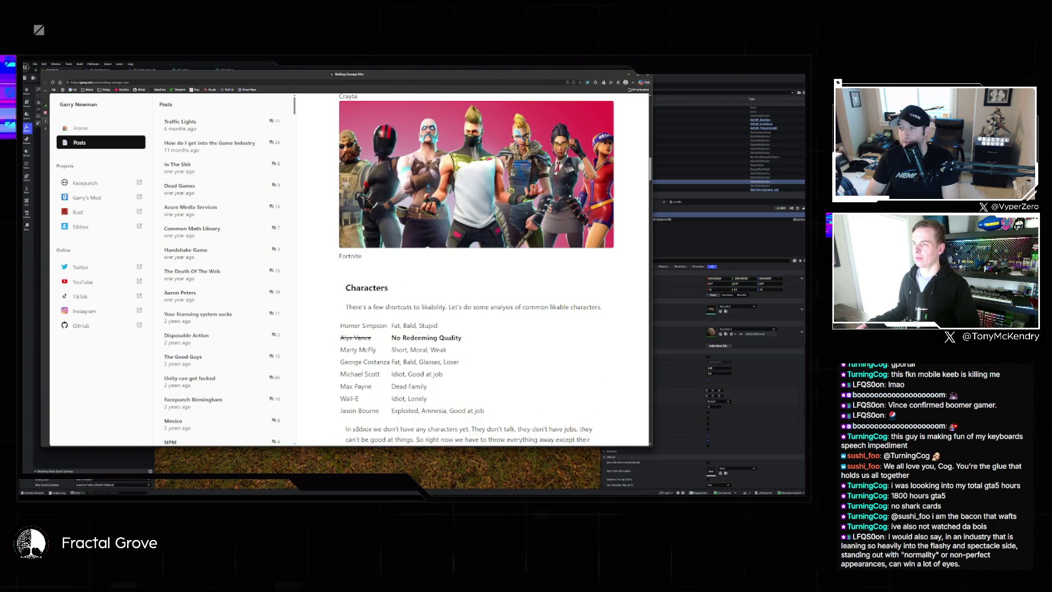
scroll(477, 252, down, 2)
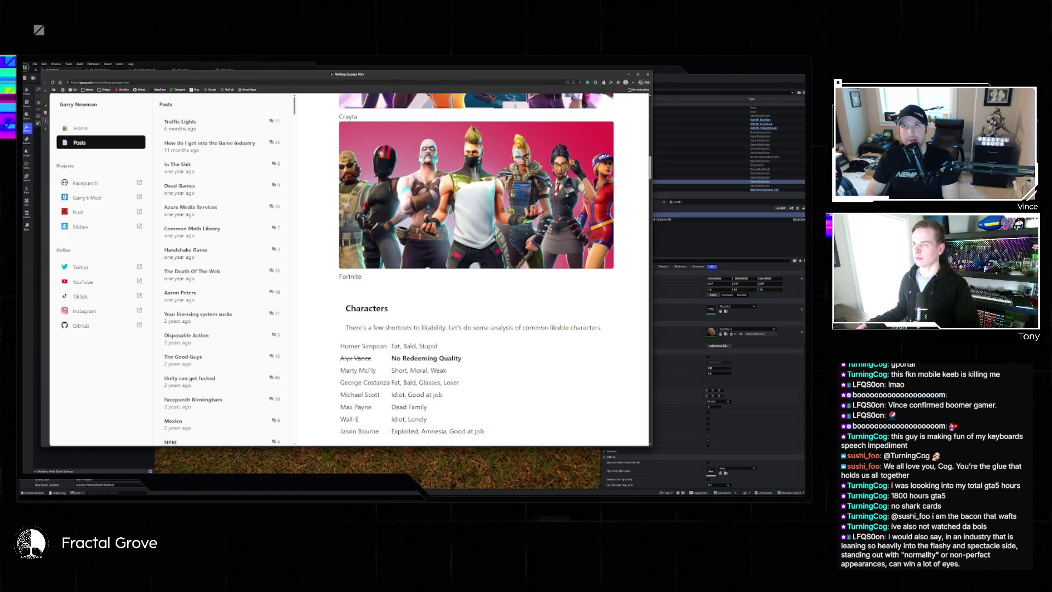
scroll(567, 196, down, 1)
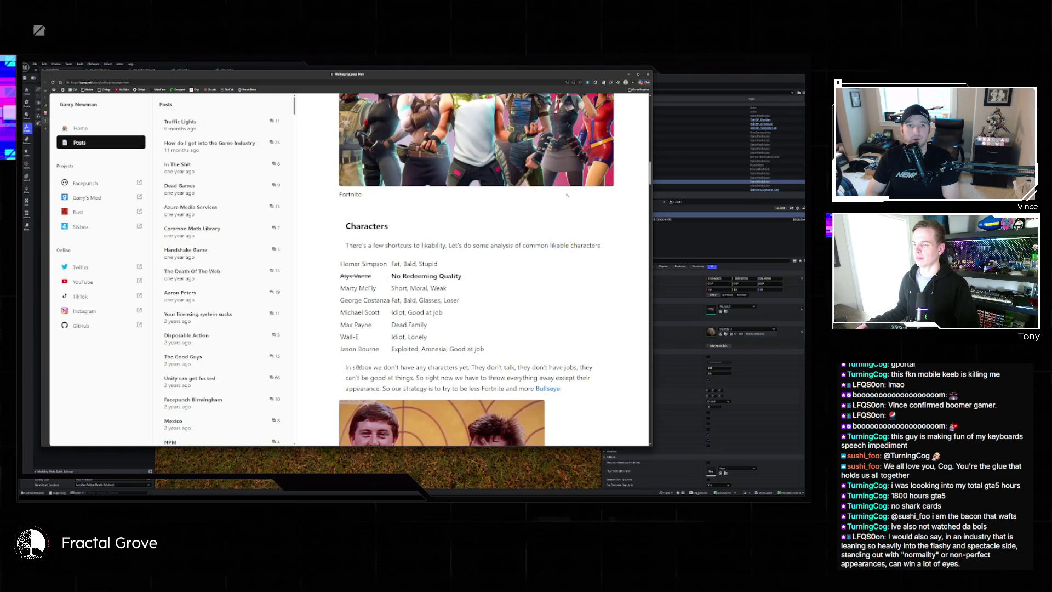
scroll(567, 196, down, 1)
scroll(567, 196, up, 1)
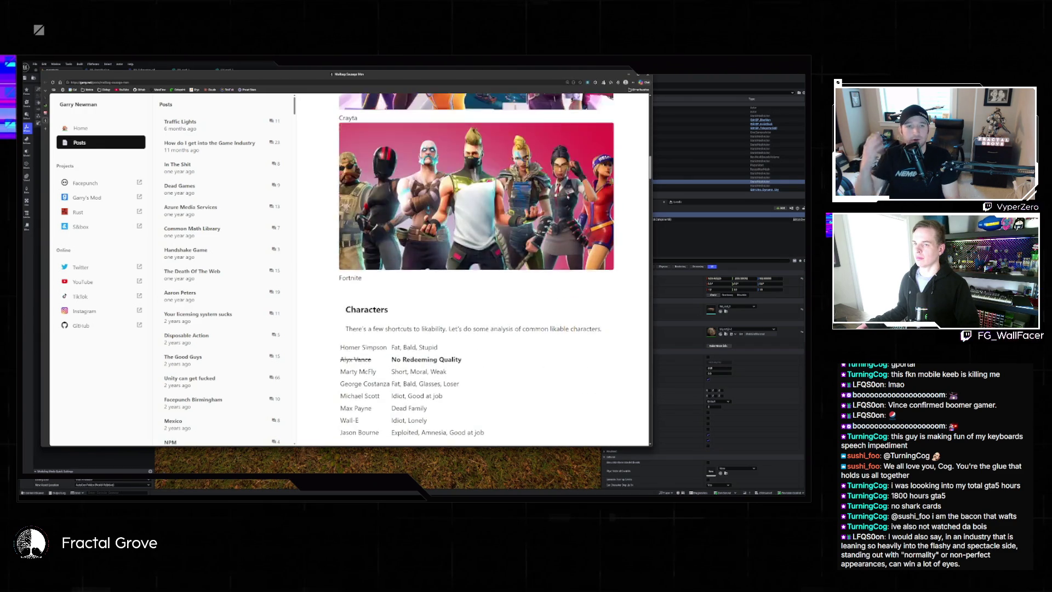
scroll(568, 196, down, 6)
scroll(567, 196, up, 3)
scroll(568, 196, down, 1)
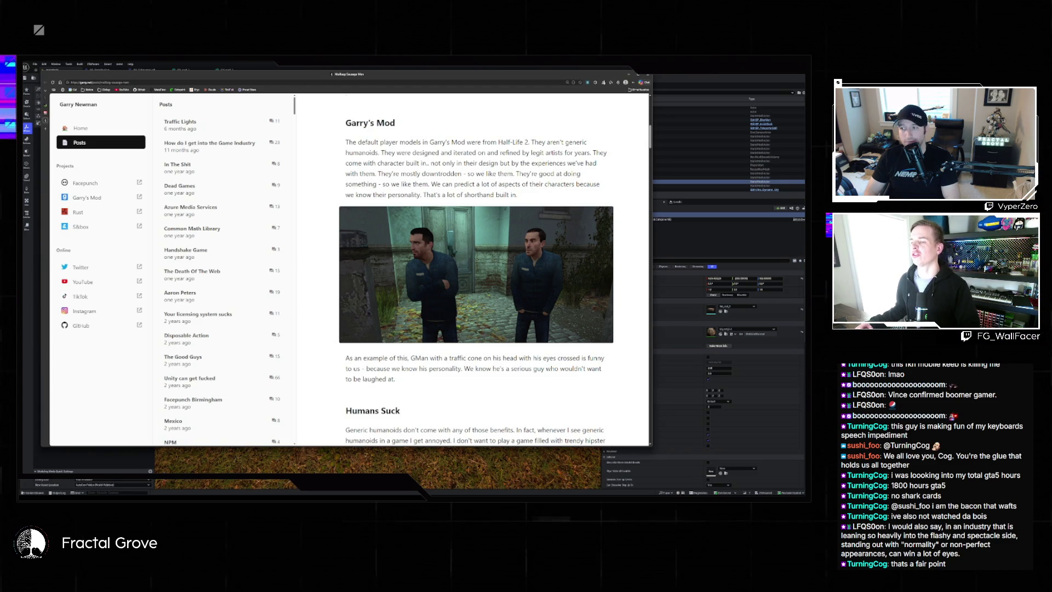
Scroll past the Fortnite and Characters sections to the stacked Sausage People renders
scroll(501, 234, down, 3)
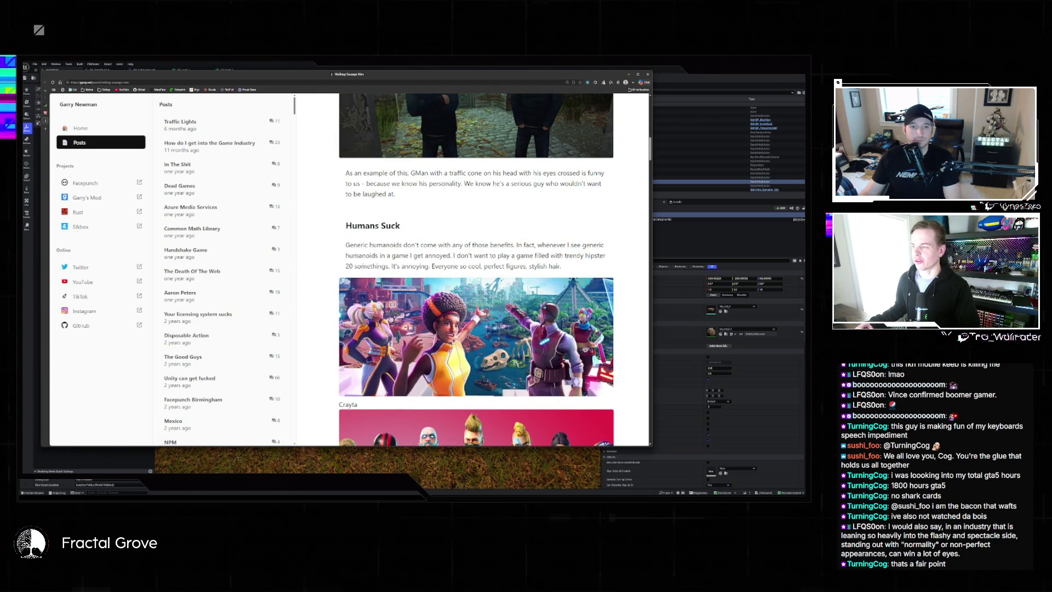
scroll(476, 268, down, 1)
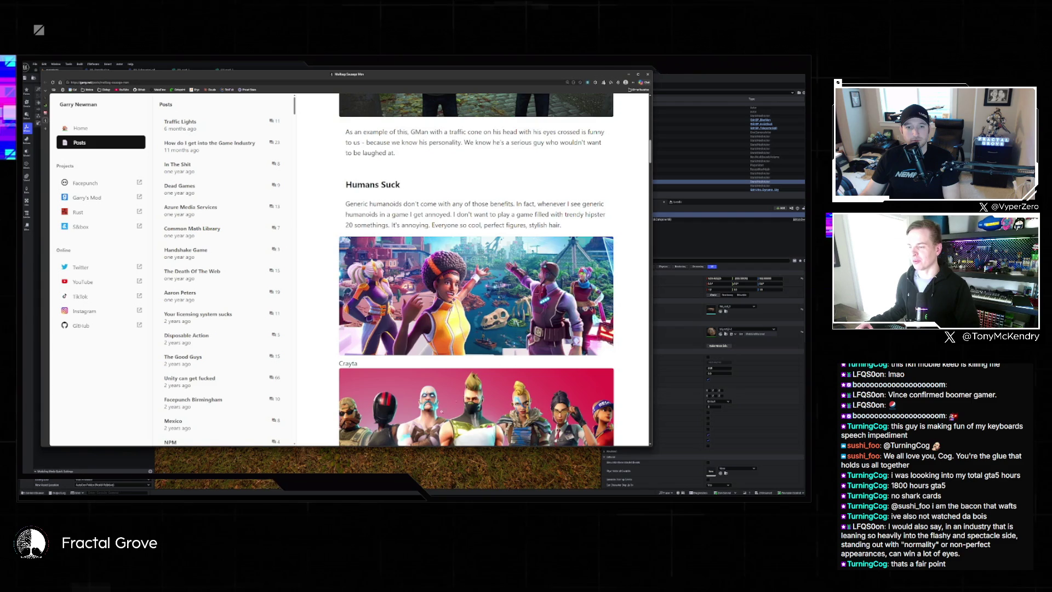
scroll(460, 332, up, 5)
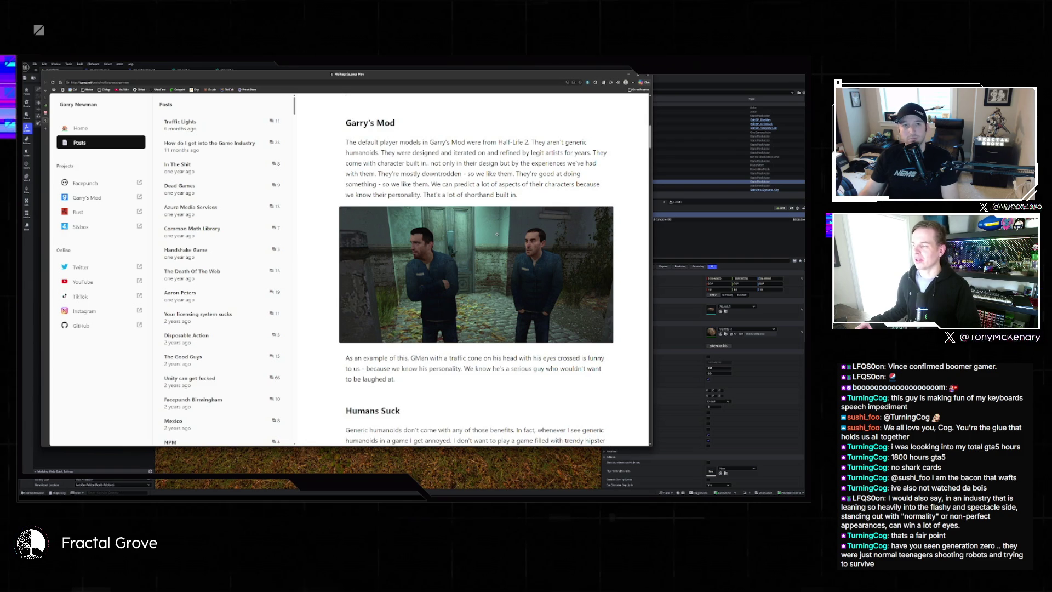
scroll(496, 235, down, 10)
scroll(492, 237, down, 15)
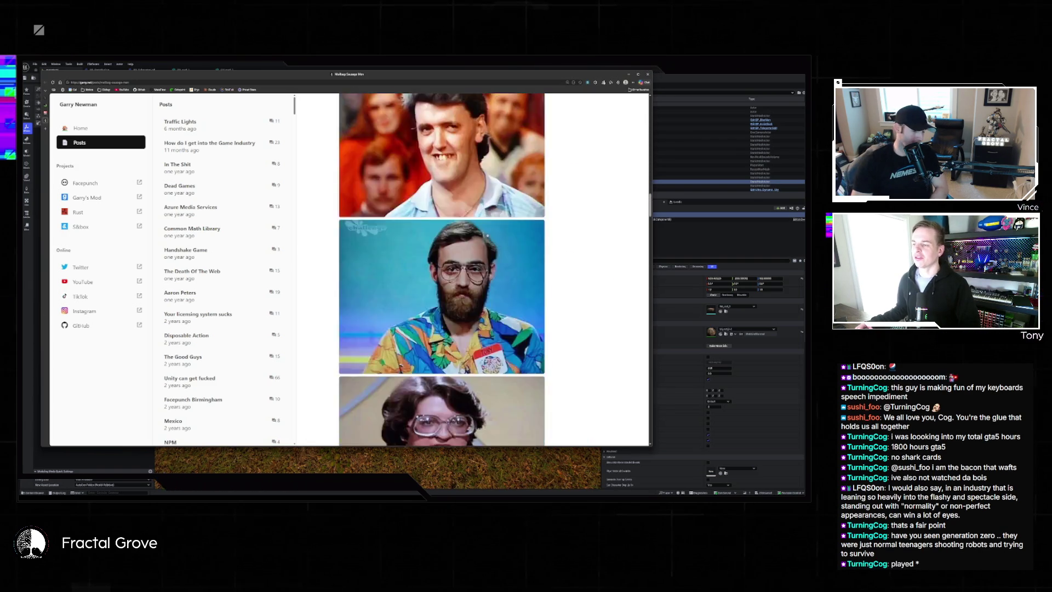
scroll(473, 234, down, 3)
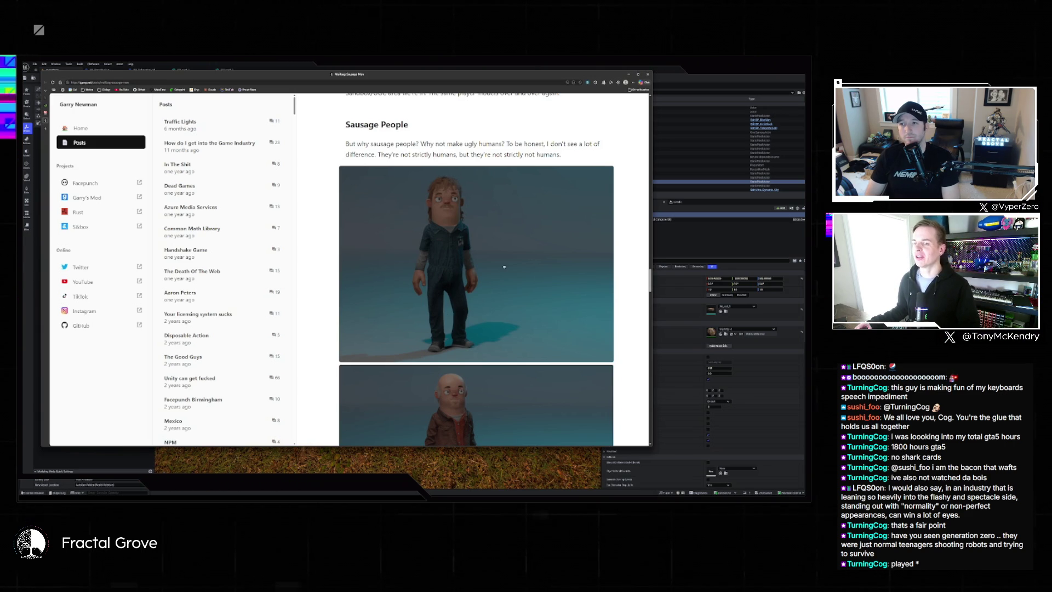
scroll(603, 269, up, 15)
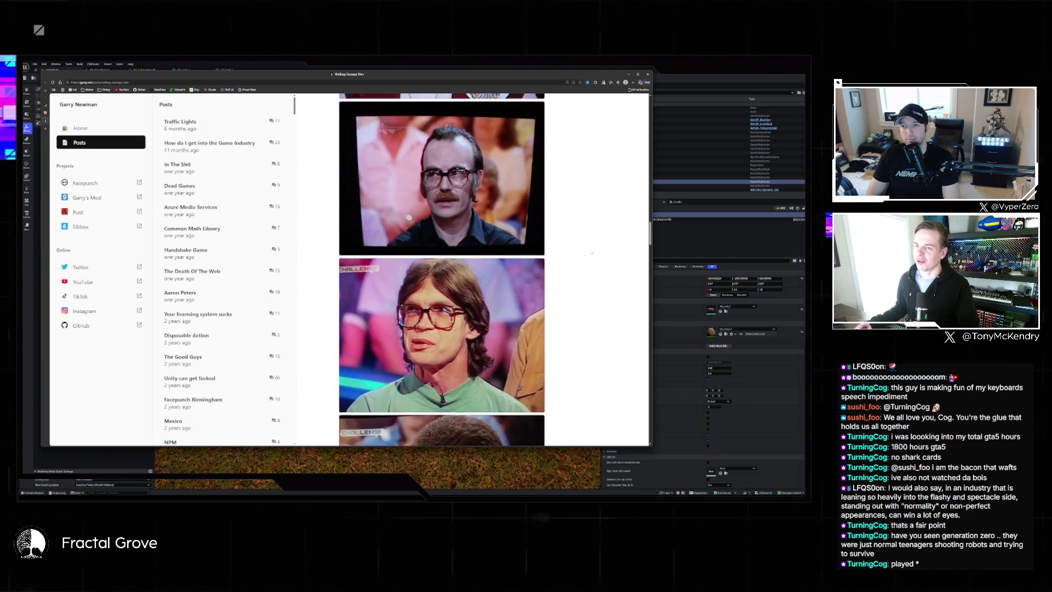
scroll(589, 249, up, 15)
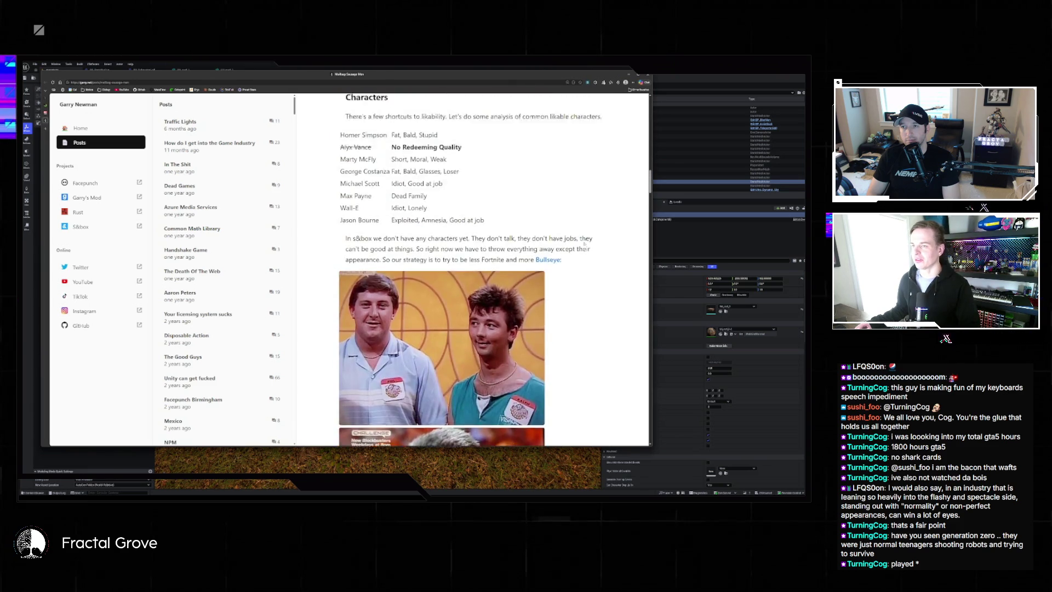
scroll(585, 245, down, 1)
scroll(584, 245, up, 3)
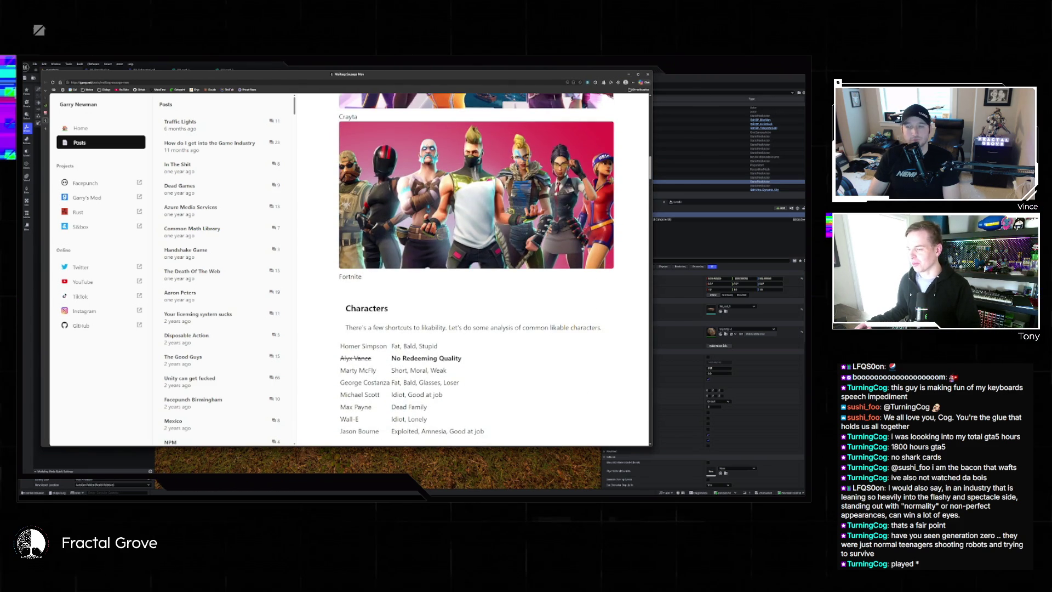
scroll(590, 256, up, 2)
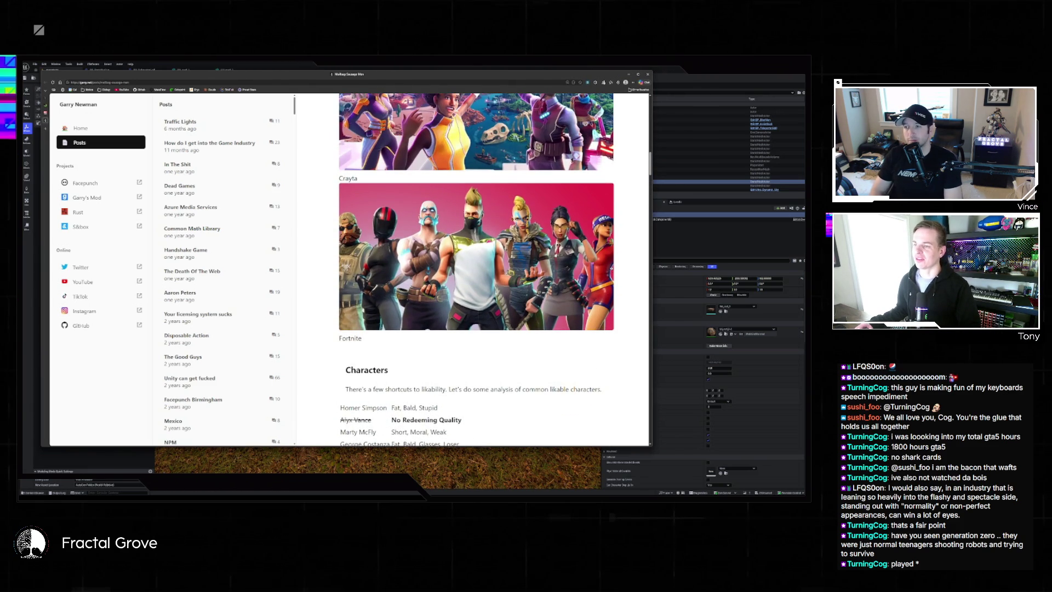
scroll(617, 270, down, 2)
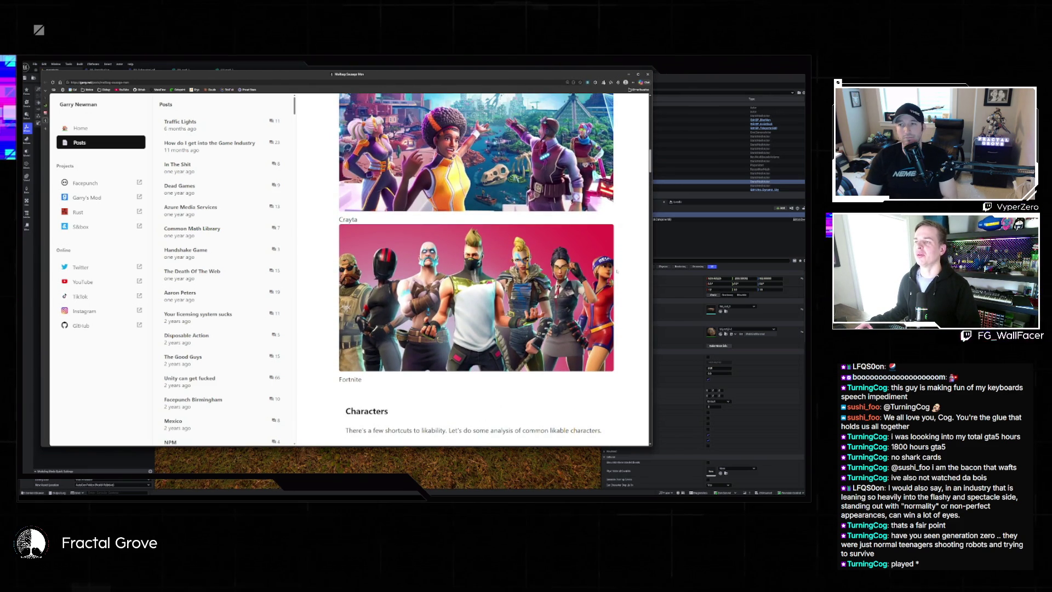
scroll(617, 272, up, 10)
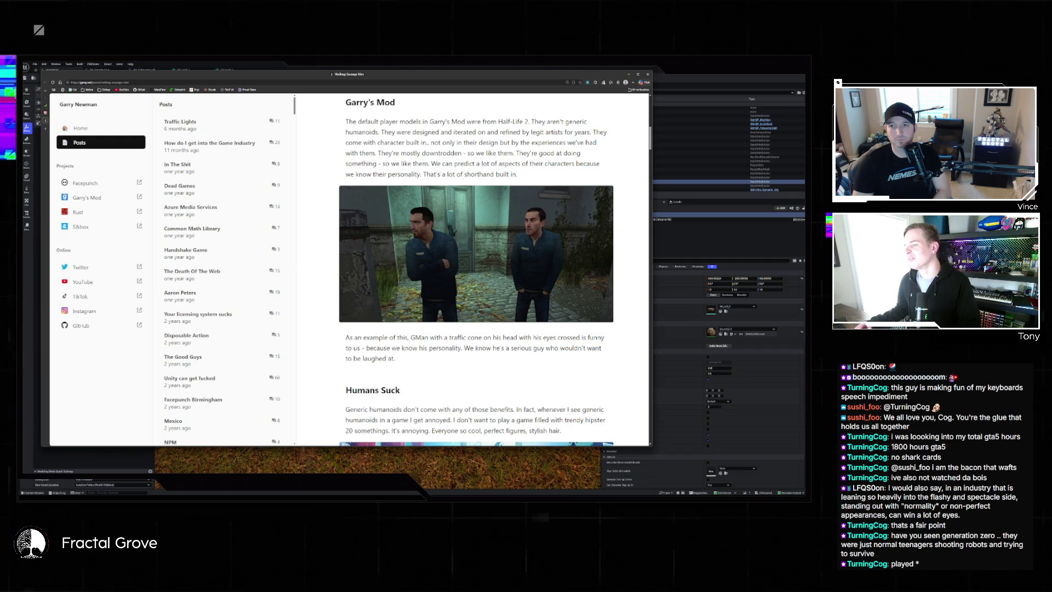
scroll(477, 268, down, 15)
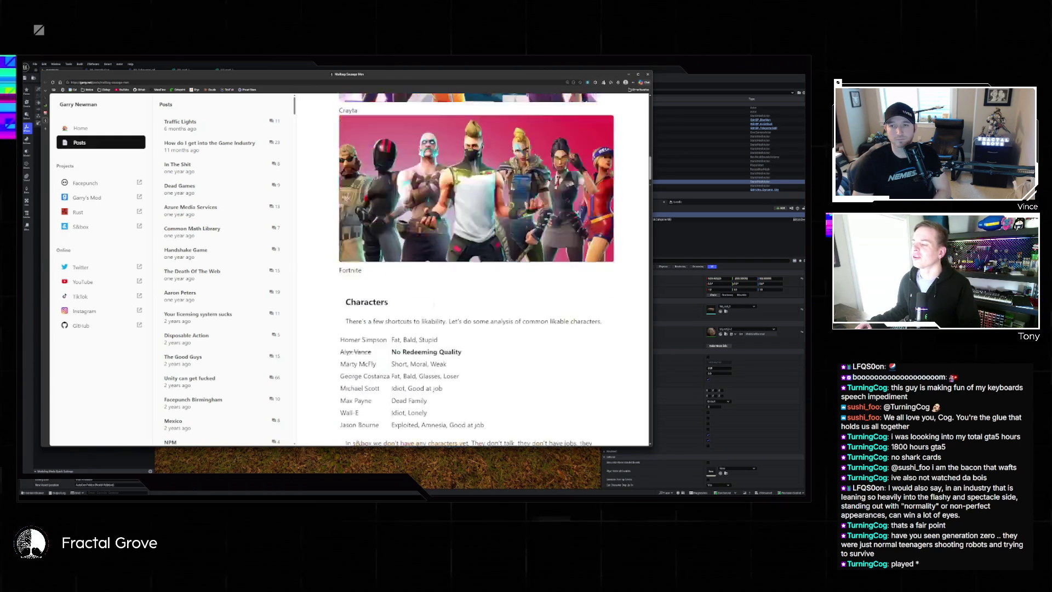
scroll(515, 304, down, 15)
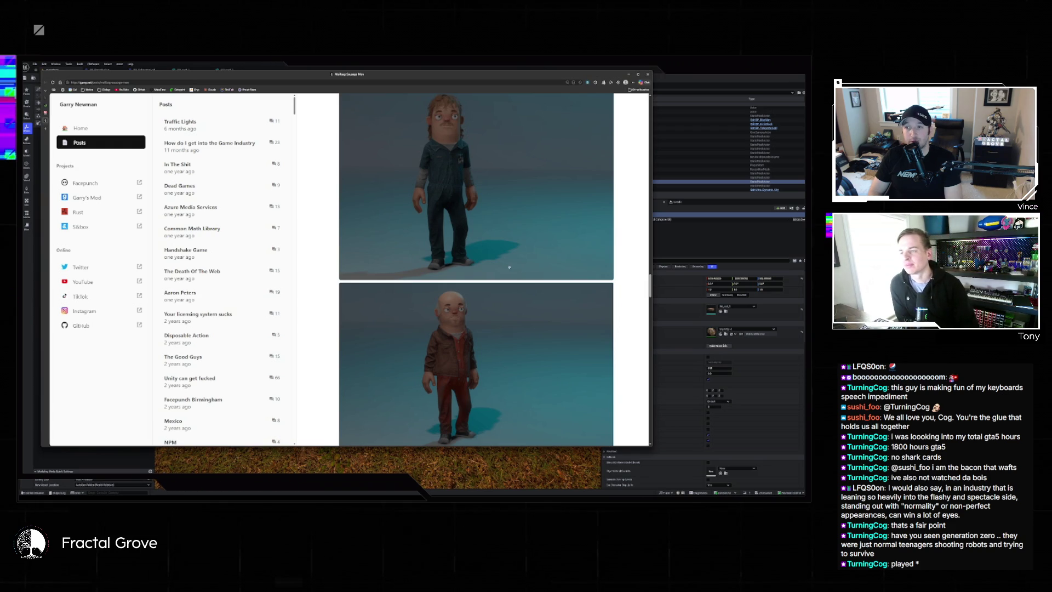
Switch from the blog post to the browser window playing the s&box YouTube video
scroll(510, 266, up, 1)
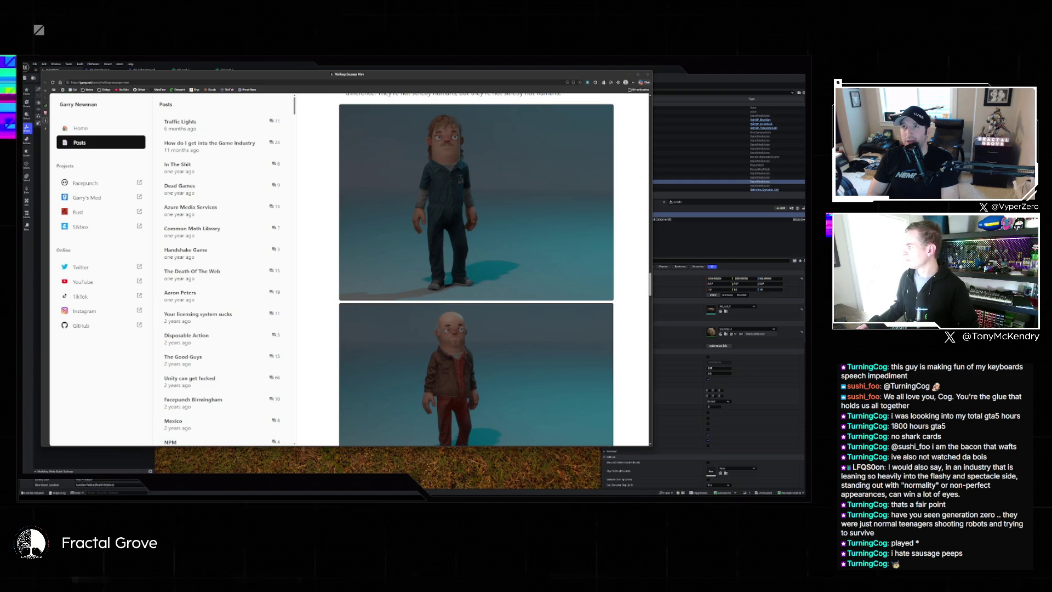
key(alt+Tab)
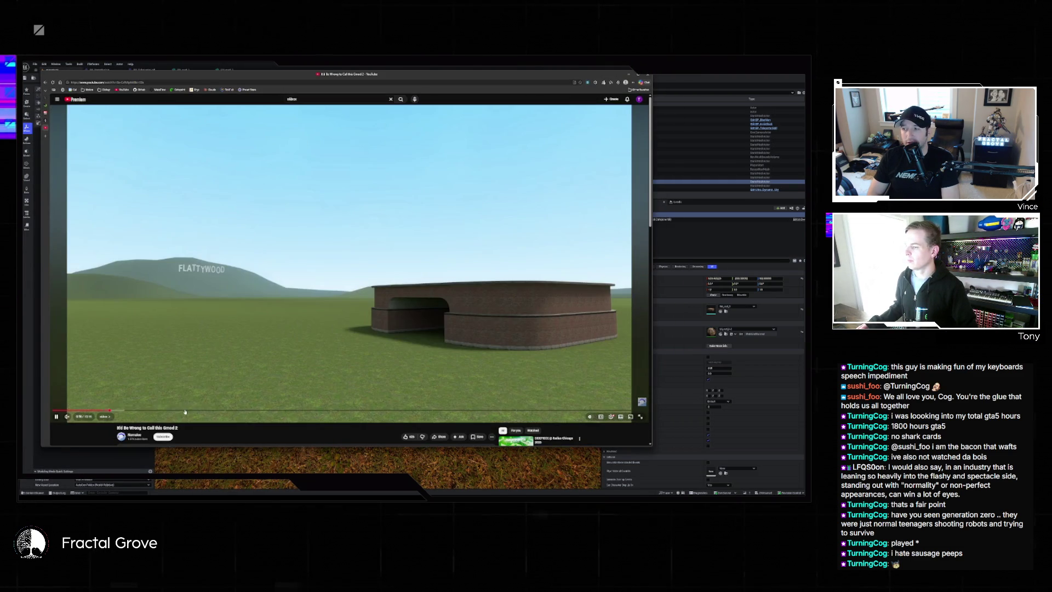
Skip the video past the s&box promo and dungeon gameplay to the s&box Steam Market listing
click(216, 411)
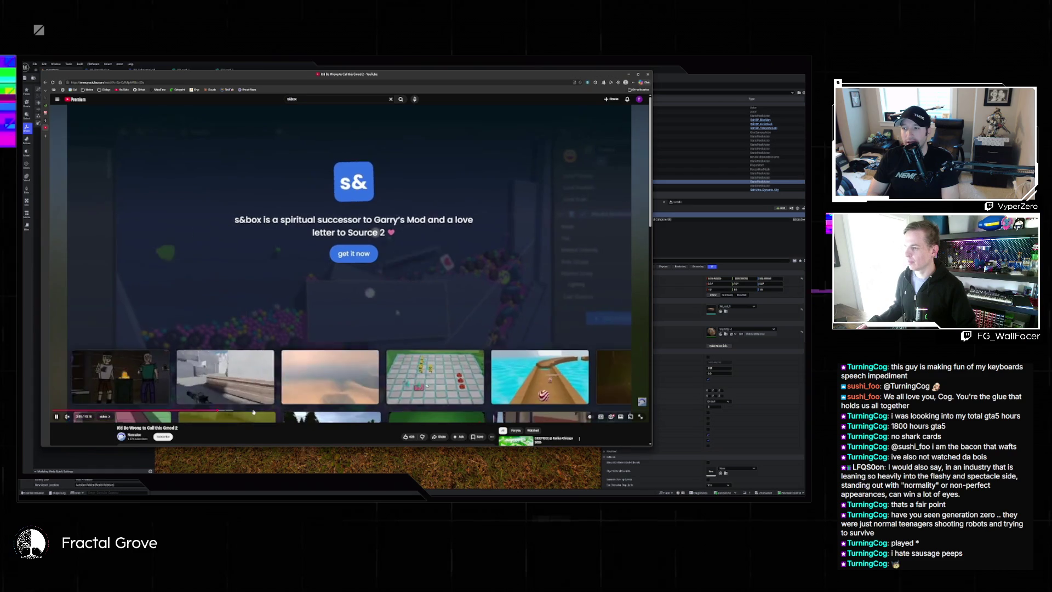
click(253, 411)
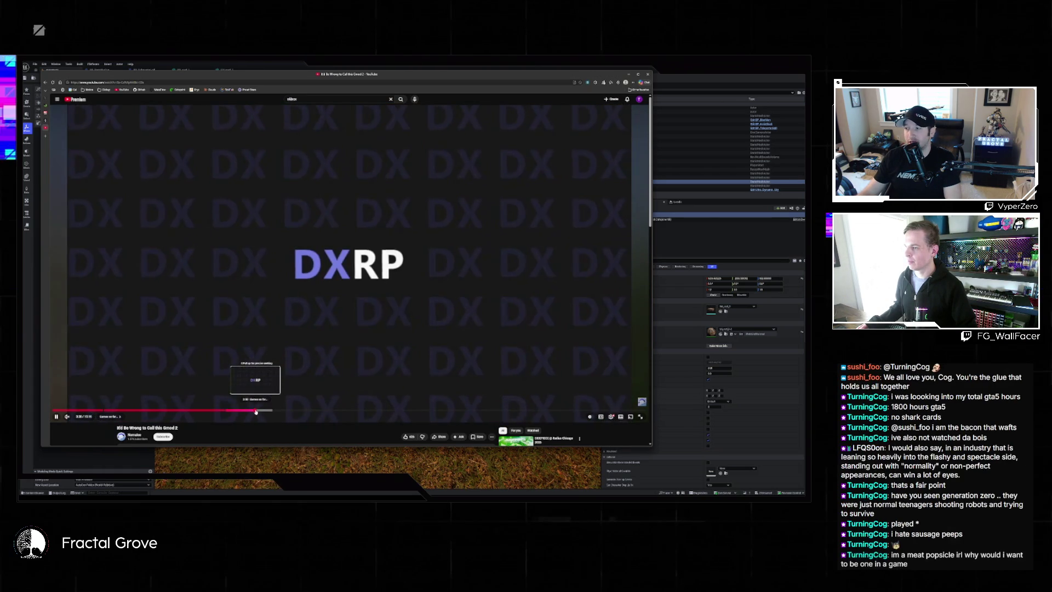
click(276, 410)
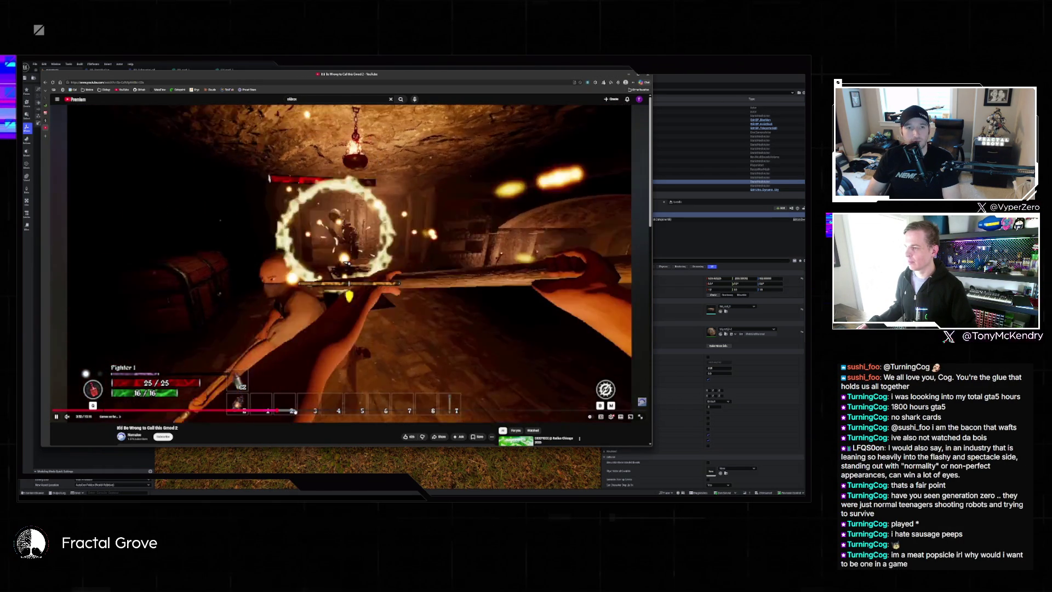
click(295, 410)
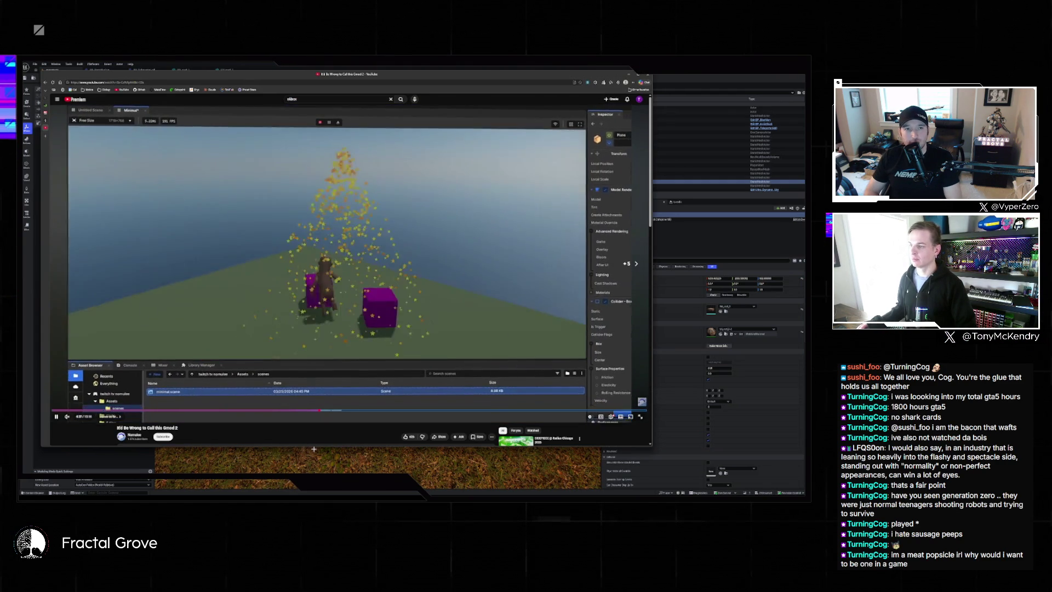
key(Right)
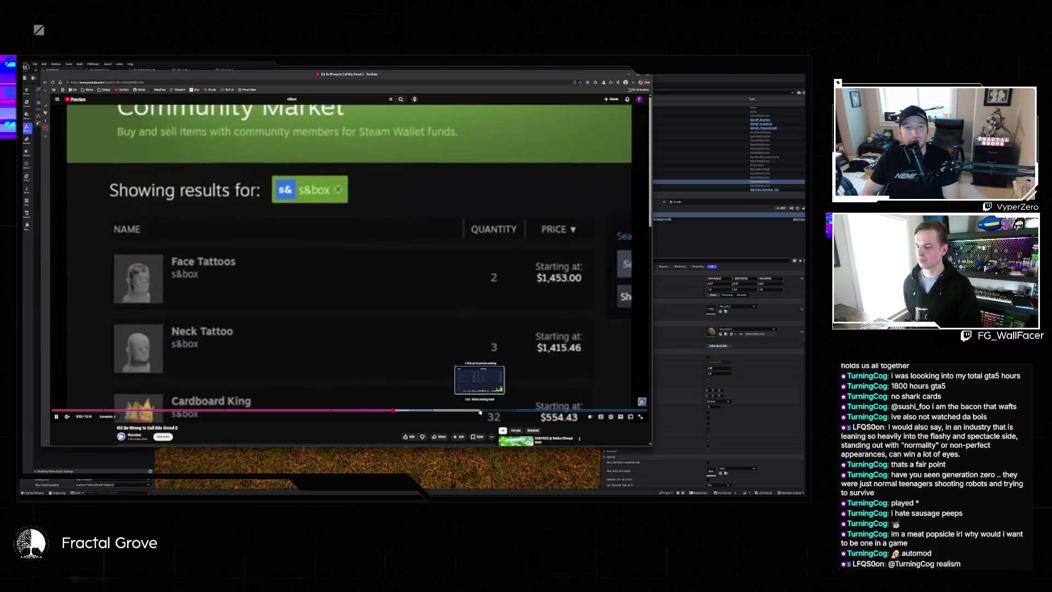
Seek the video past the market listing to the sales table and pause it
click(479, 411)
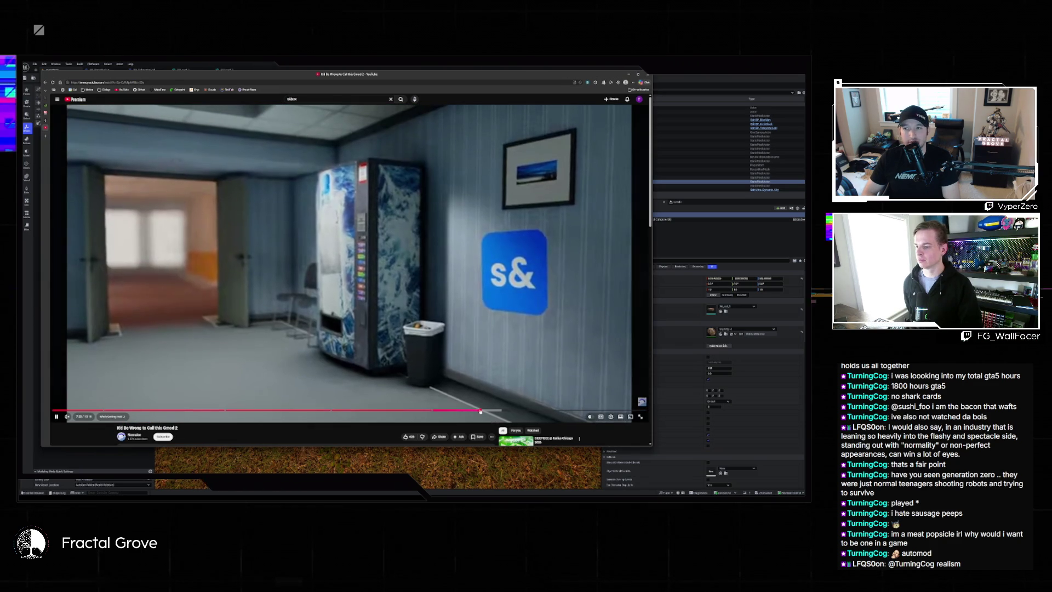
click(478, 411)
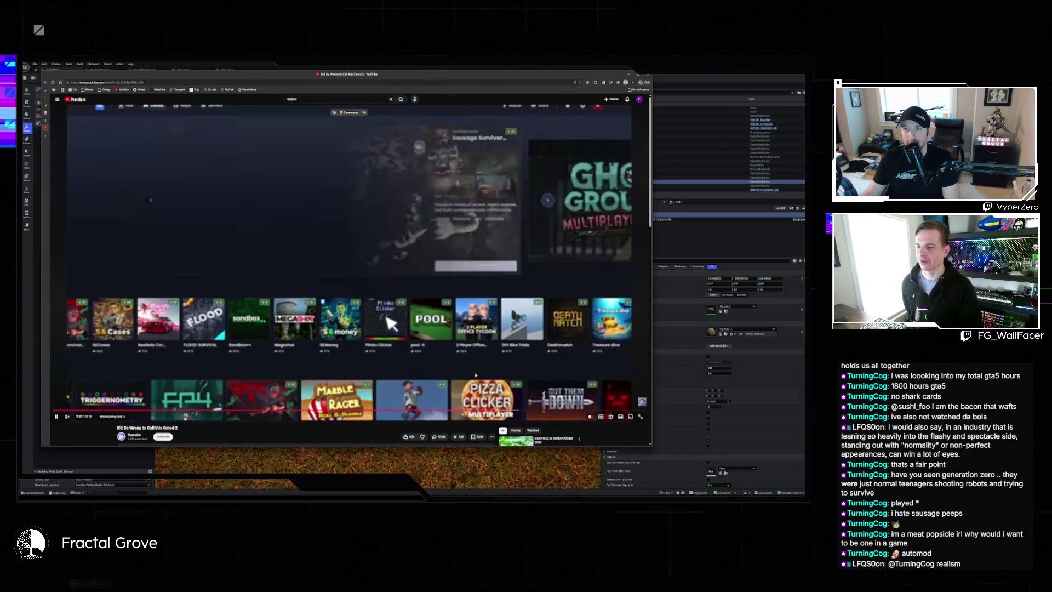
click(475, 375)
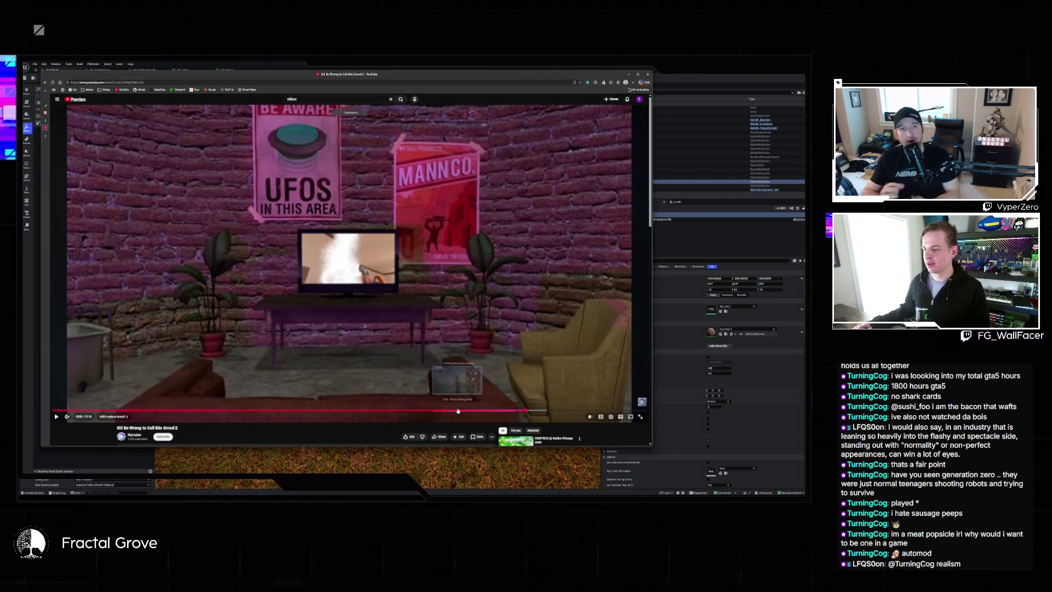
Skim forward to the Workshop scene, then rewind the video to the sales tables
click(458, 411)
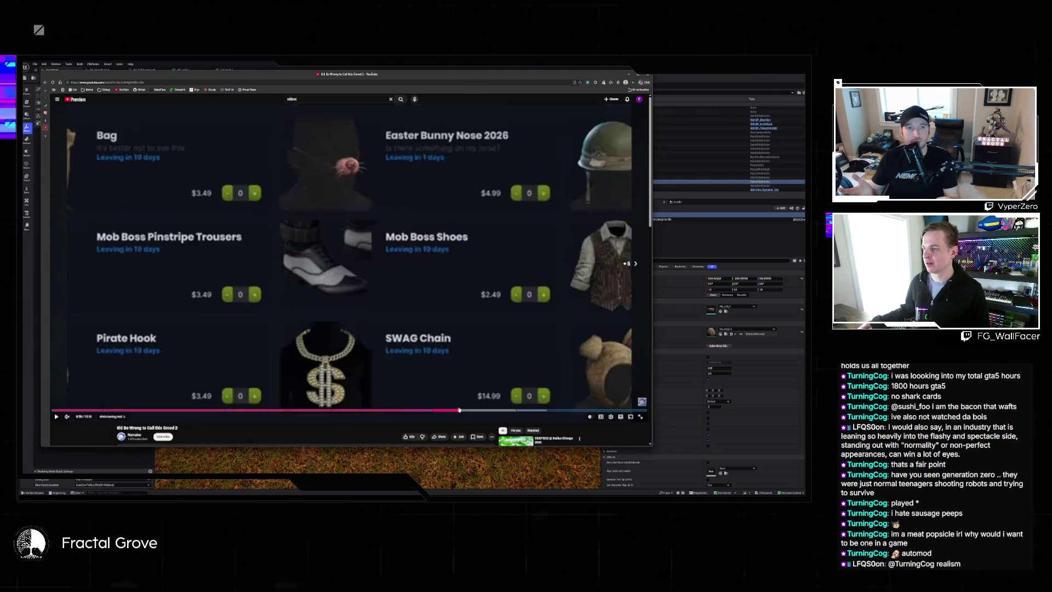
key(l)
key(l)
key(l)
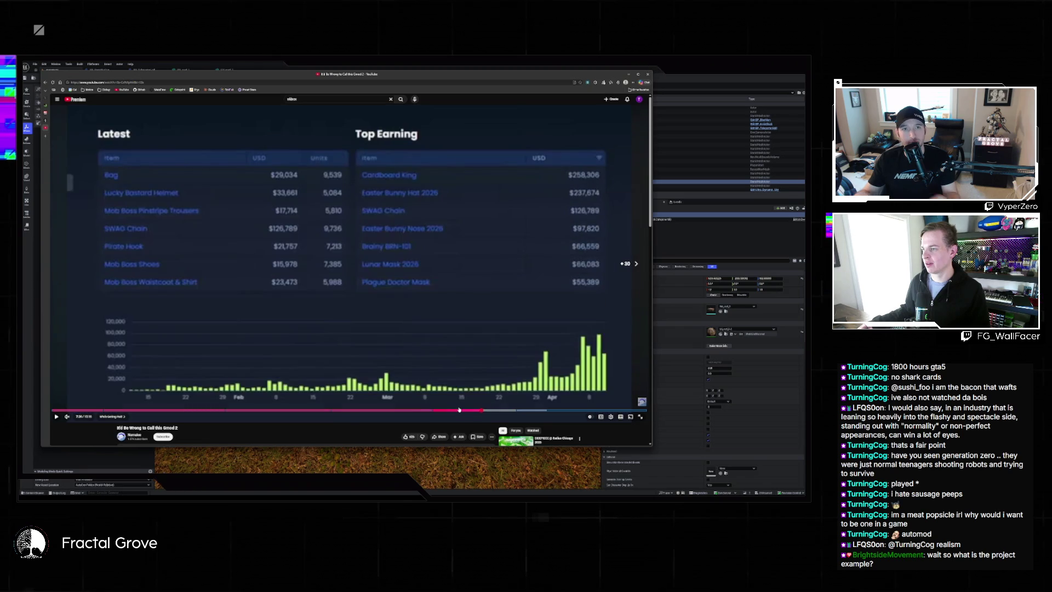
key(Right)
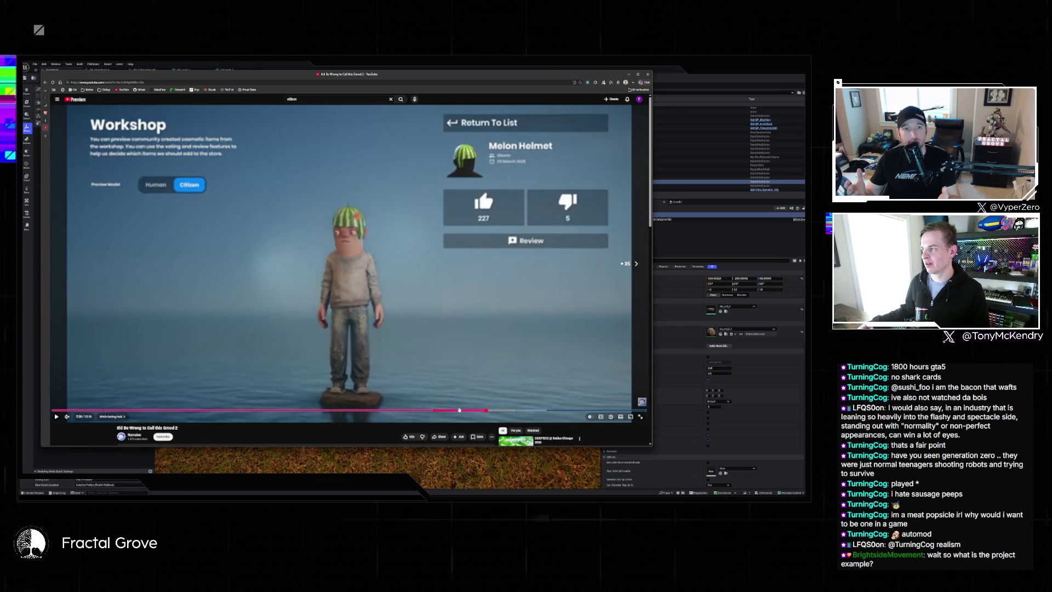
key(k)
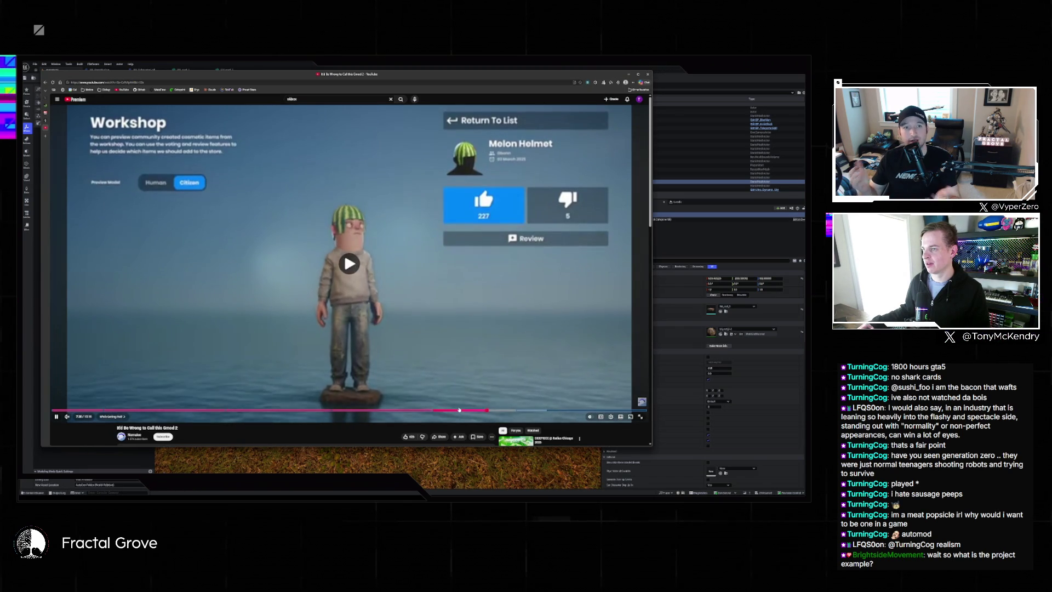
key(k)
key(Left)
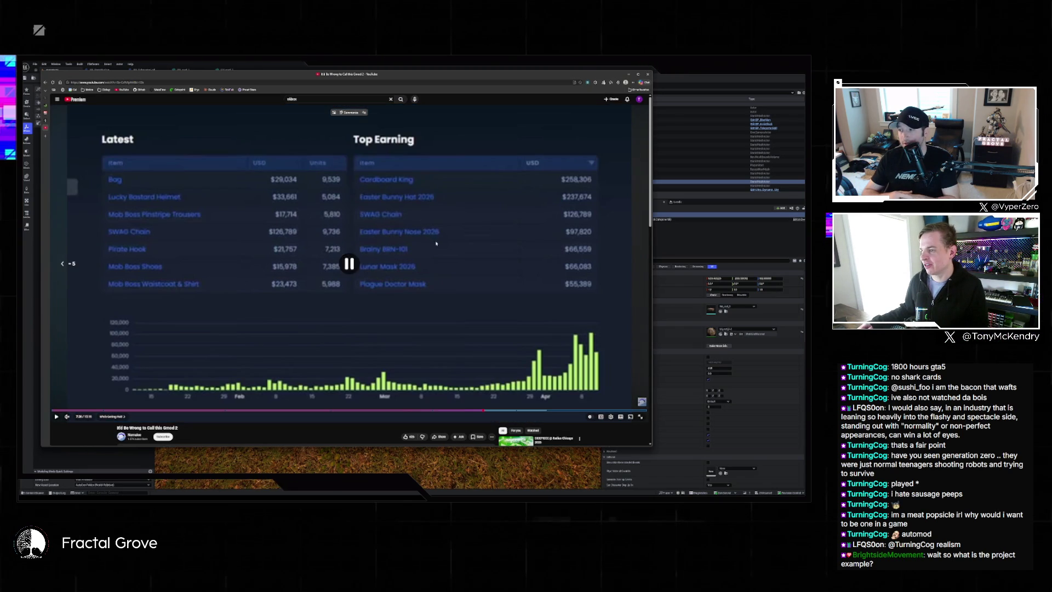
key(k)
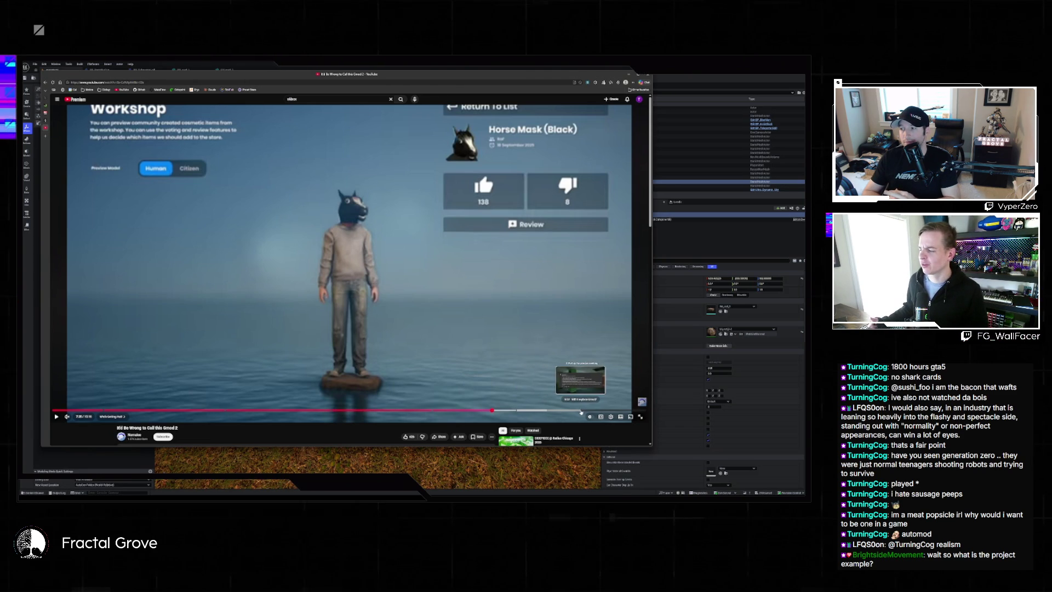
scroll(399, 391, down, 2)
scroll(399, 391, up, 2)
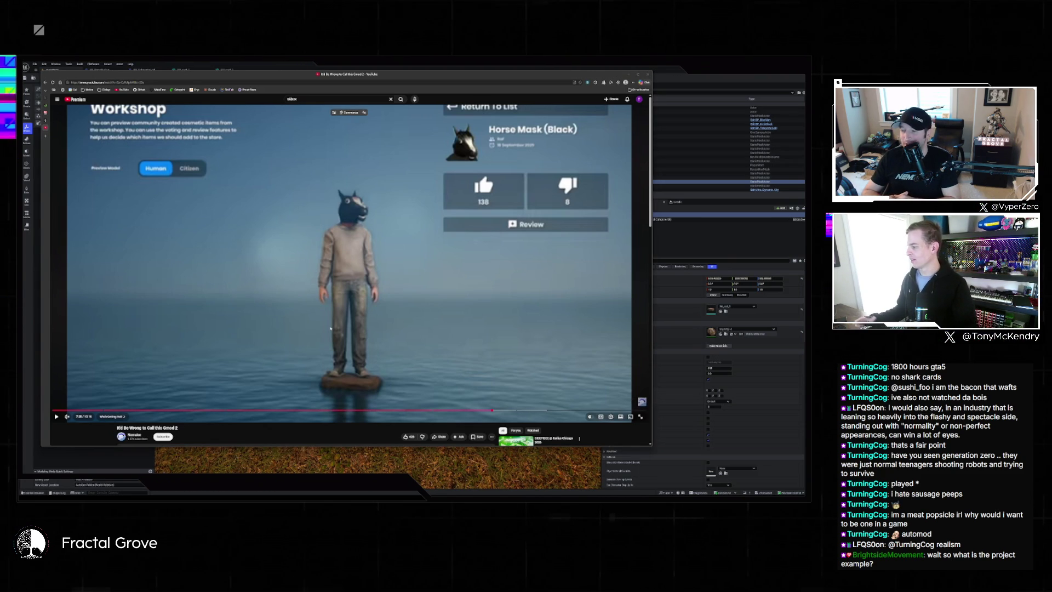
Resume and skip past the hallway and 3D editor scenes, pausing on Garry's Mod's store page
click(381, 252)
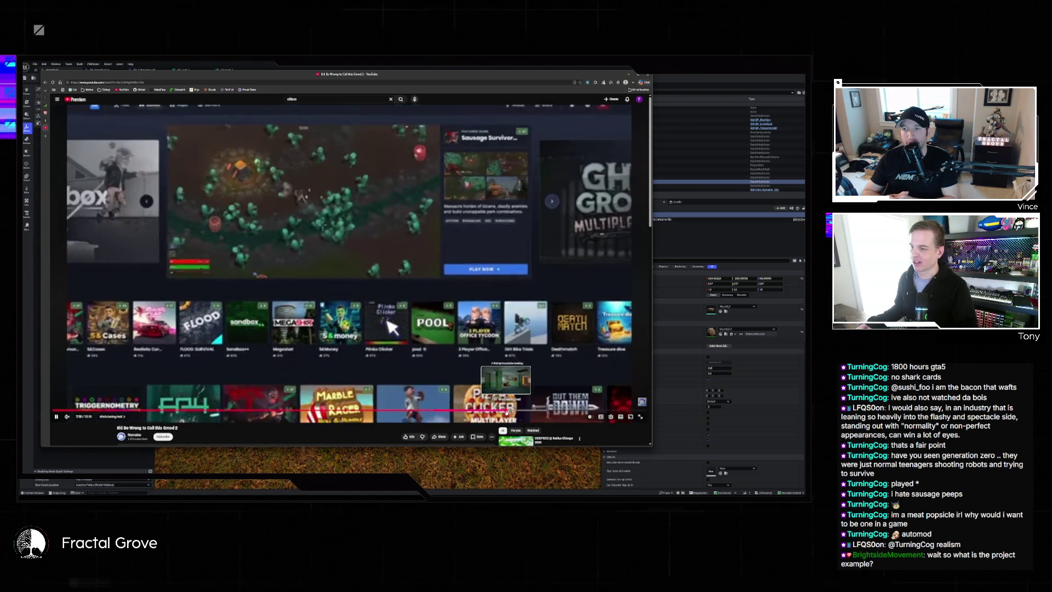
click(506, 411)
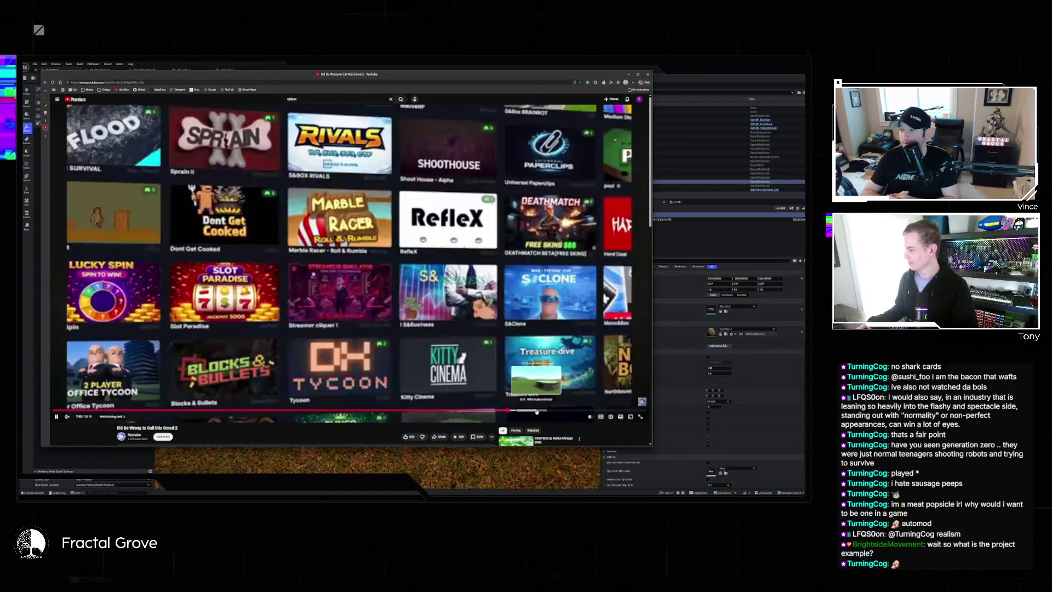
click(536, 412)
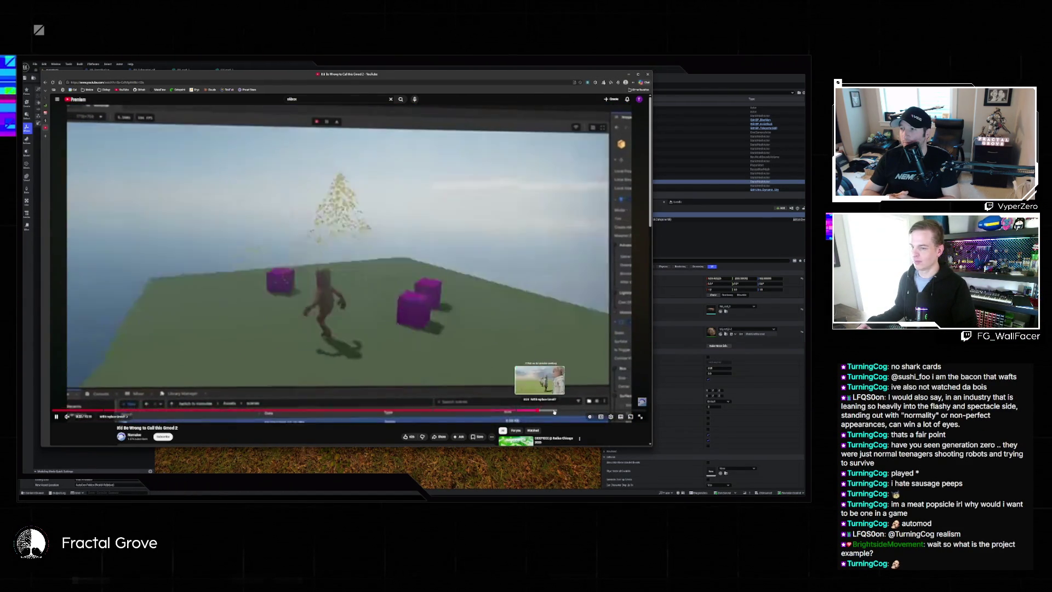
click(555, 411)
key(space)
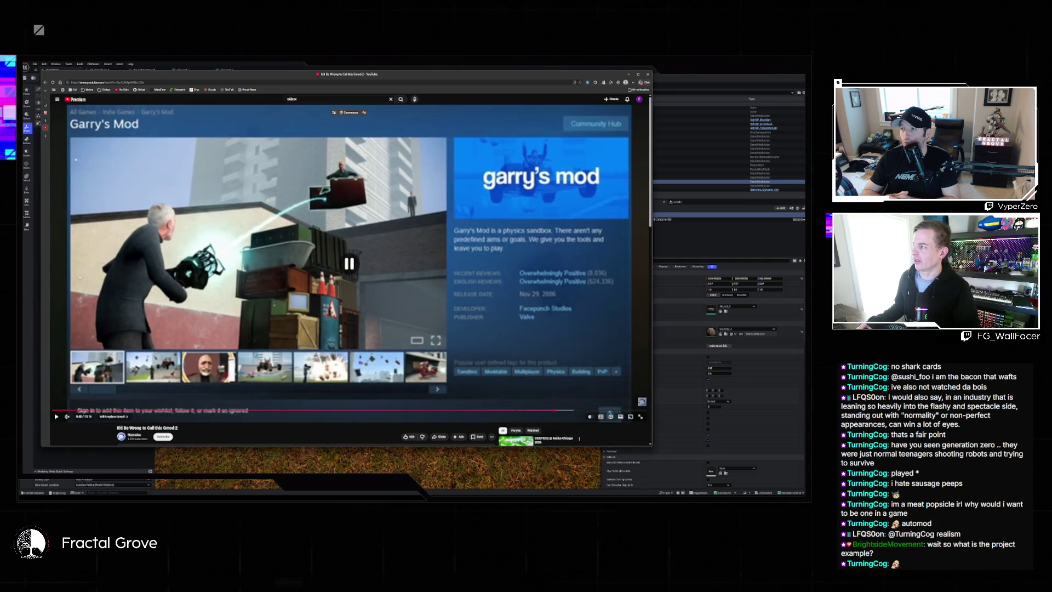
key(ctrl+Tab)
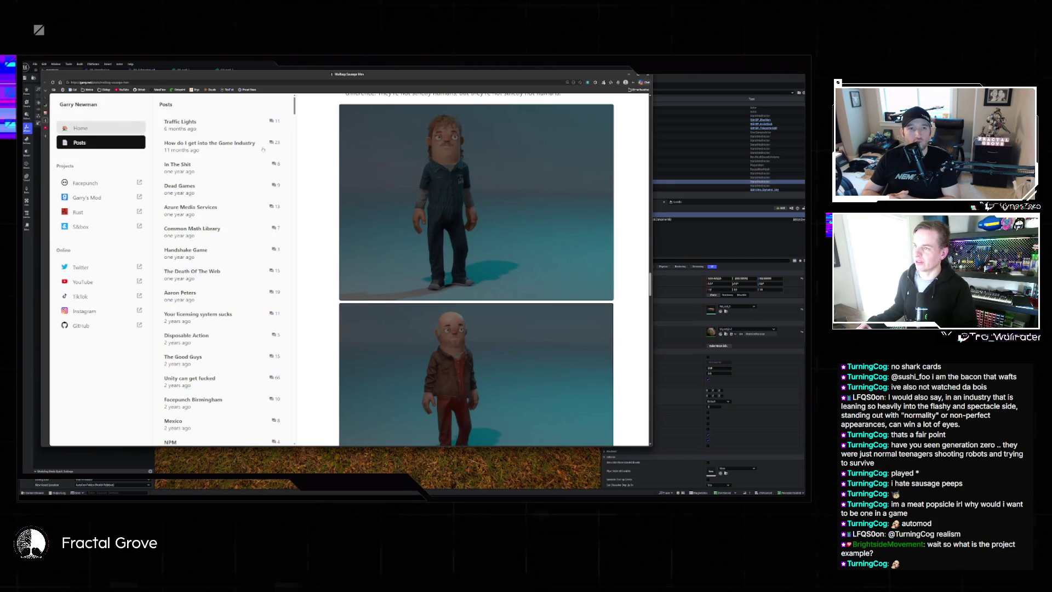
scroll(516, 198, up, 2)
scroll(515, 198, down, 5)
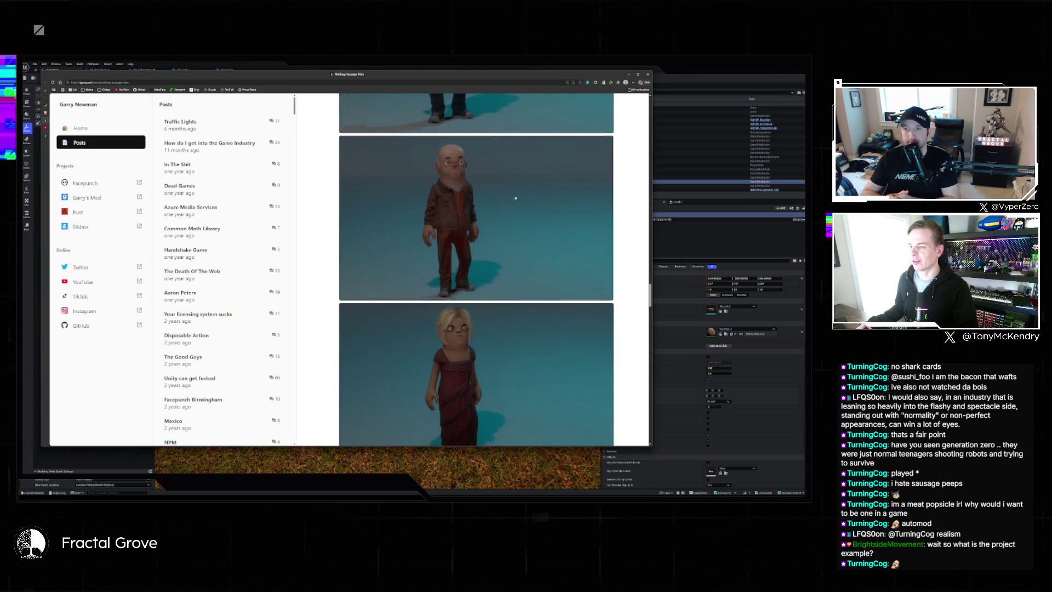
scroll(516, 199, down, 5)
scroll(525, 197, up, 6)
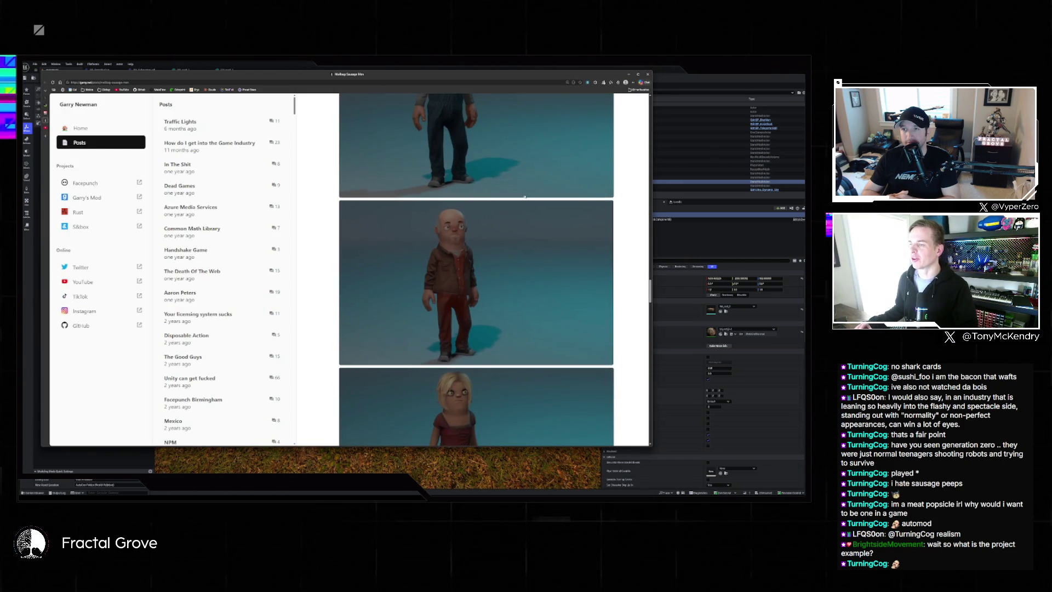
scroll(525, 197, up, 3)
scroll(529, 217, down, 5)
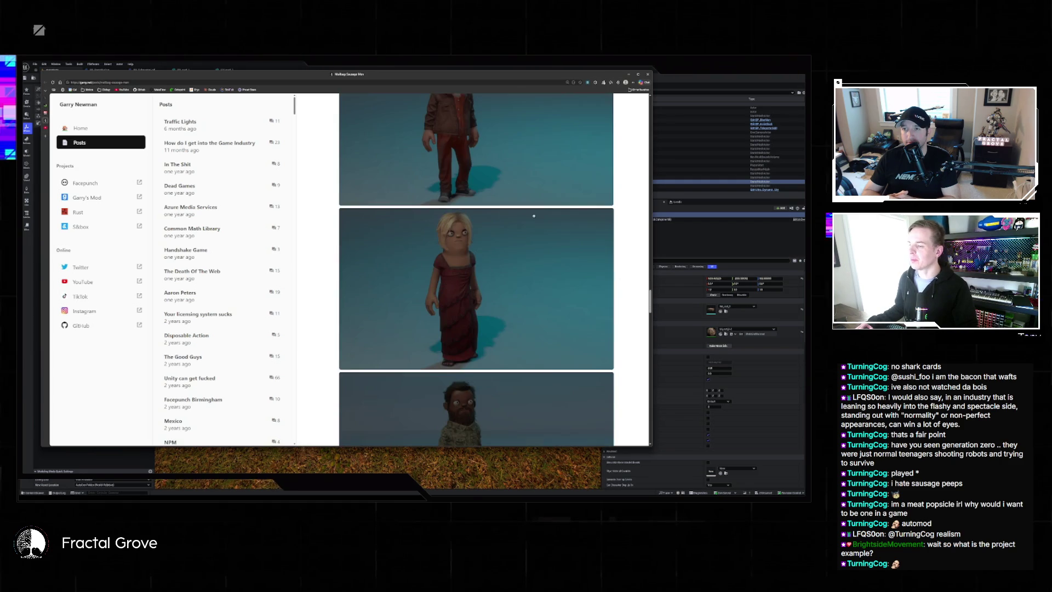
scroll(538, 219, up, 1)
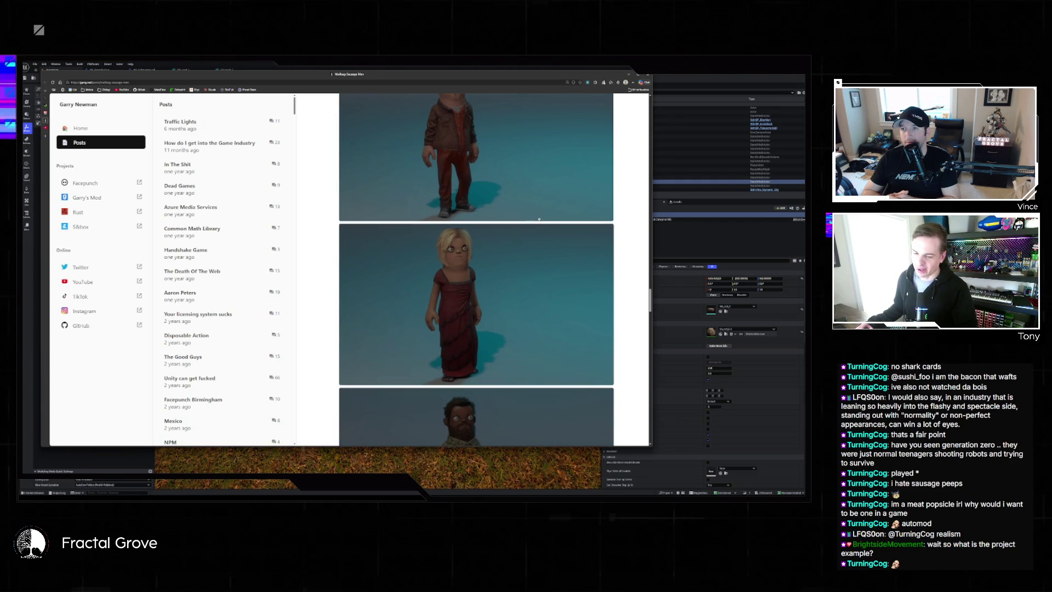
scroll(545, 248, down, 2)
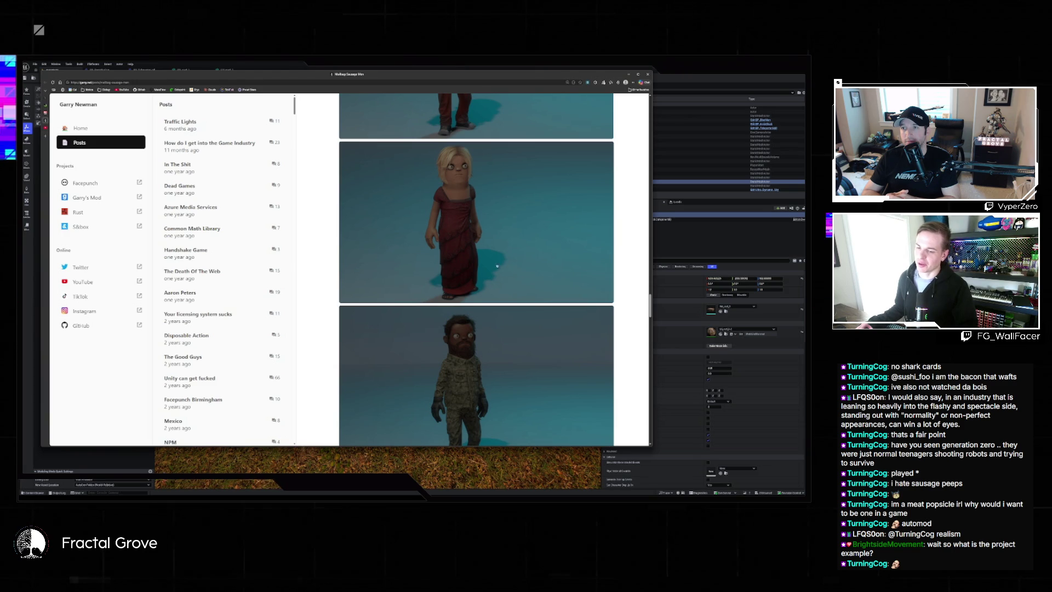
scroll(515, 271, down, 1)
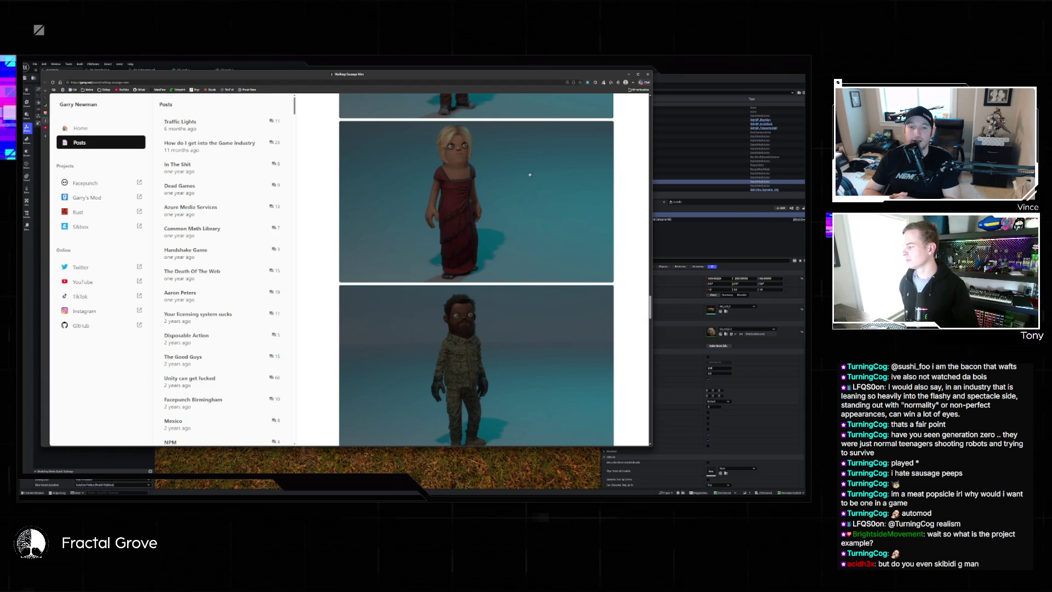
scroll(533, 175, up, 5)
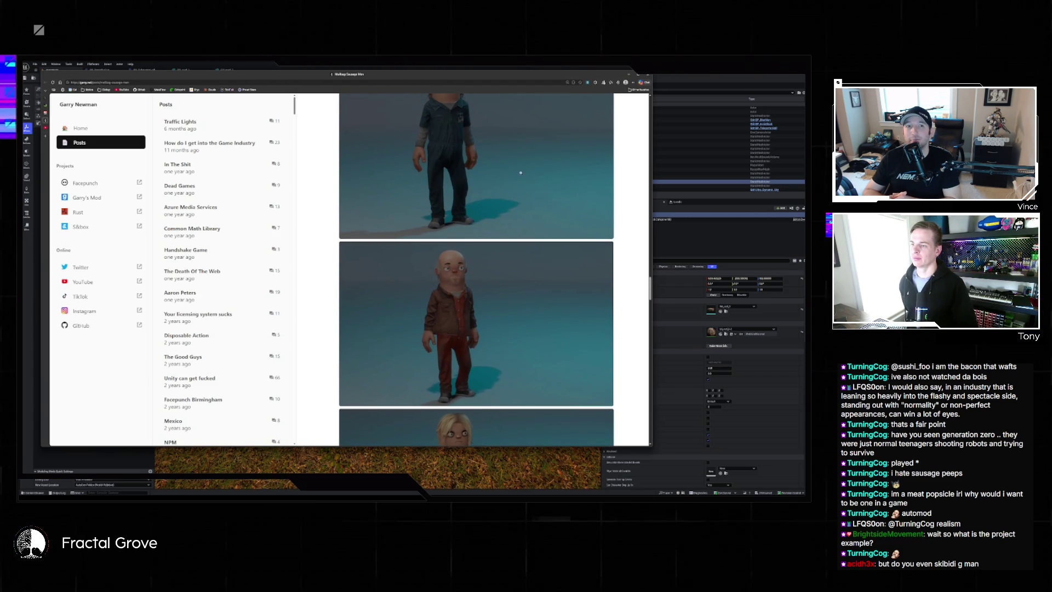
Open the character image viewer, page forward four images, then back to the man in overalls
click(518, 273)
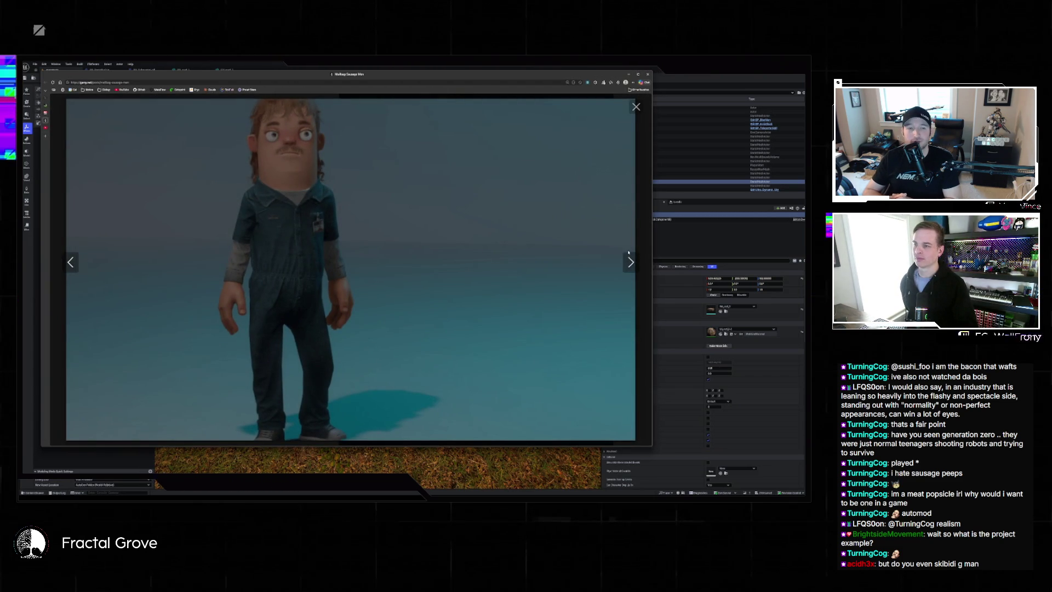
click(627, 261)
click(627, 261)
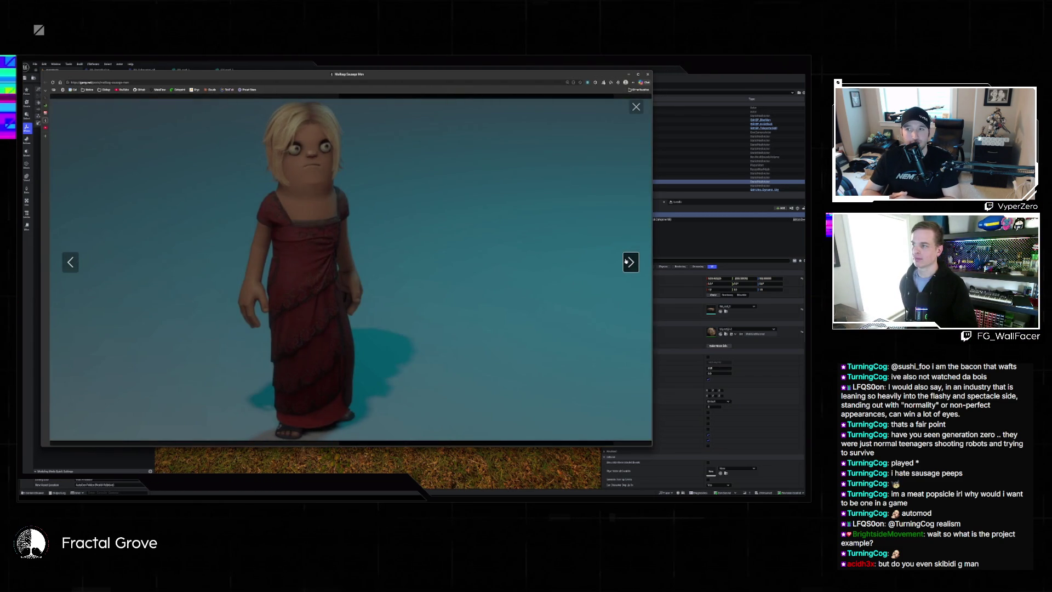
click(628, 261)
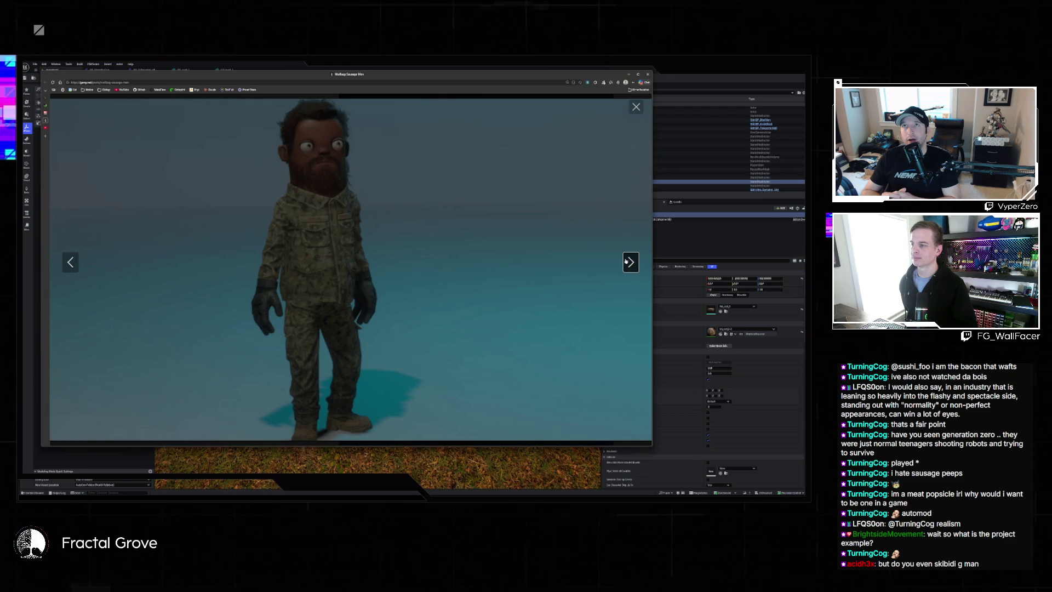
click(628, 261)
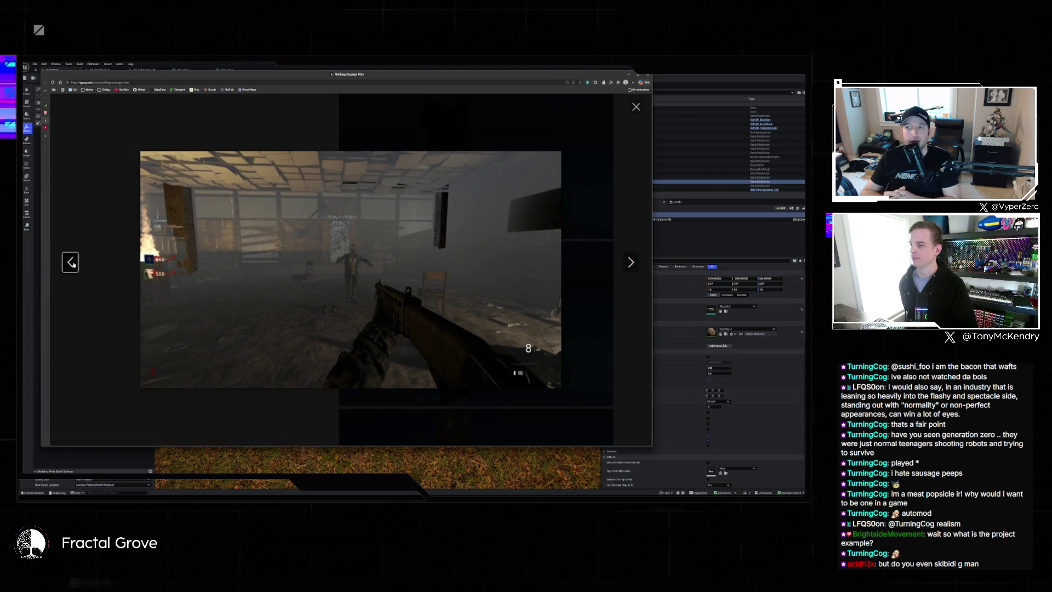
click(71, 263)
click(71, 263)
click(71, 264)
click(71, 263)
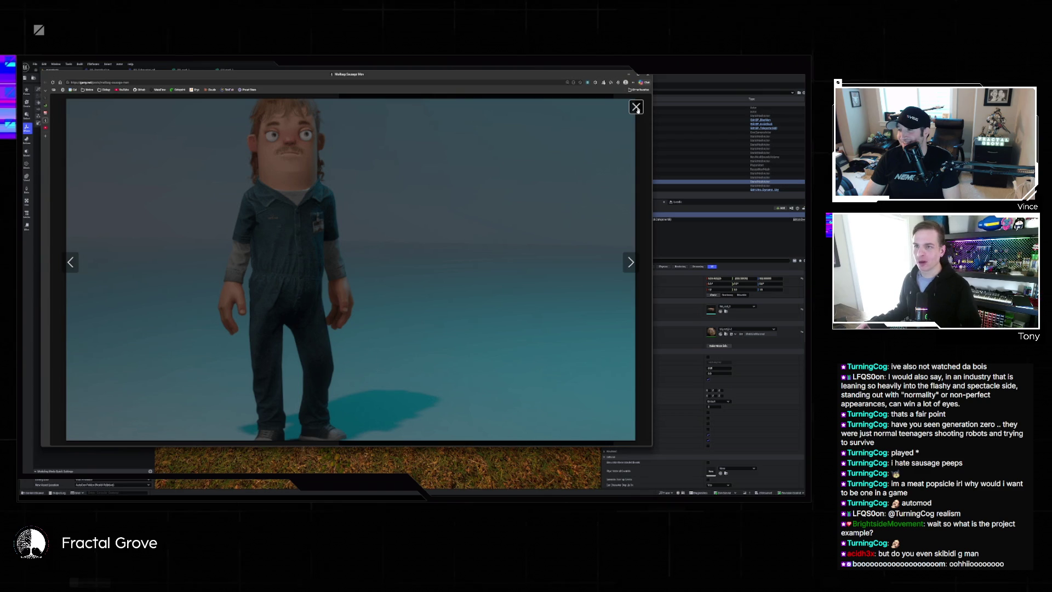
Close the image viewer to return to the blog post and its Posts list
click(634, 108)
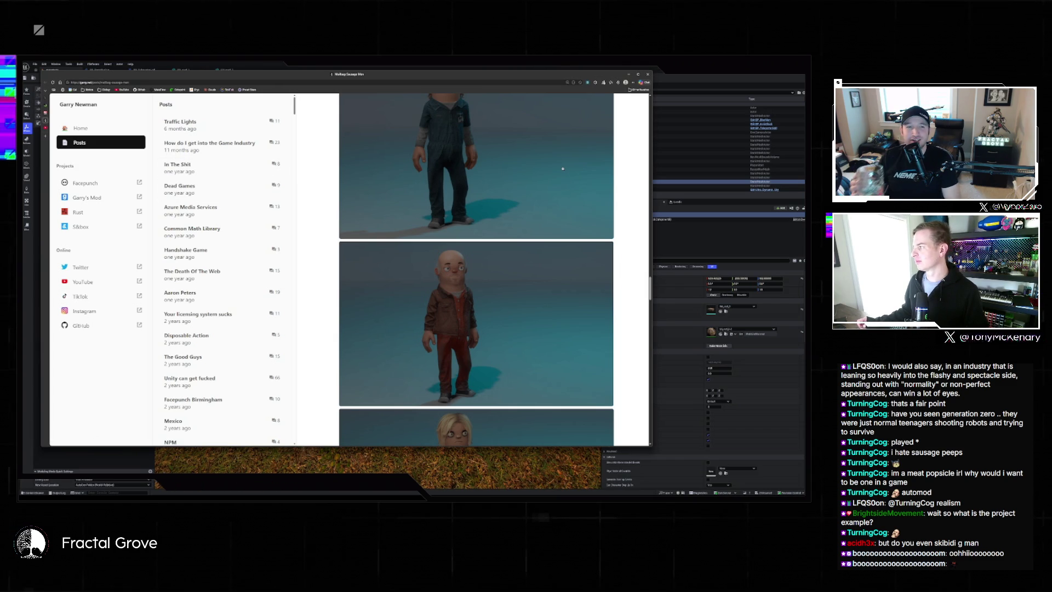
Fly around the wooden table viewing it from above, below and the side, ending top-down over the enclosures
click(673, 69)
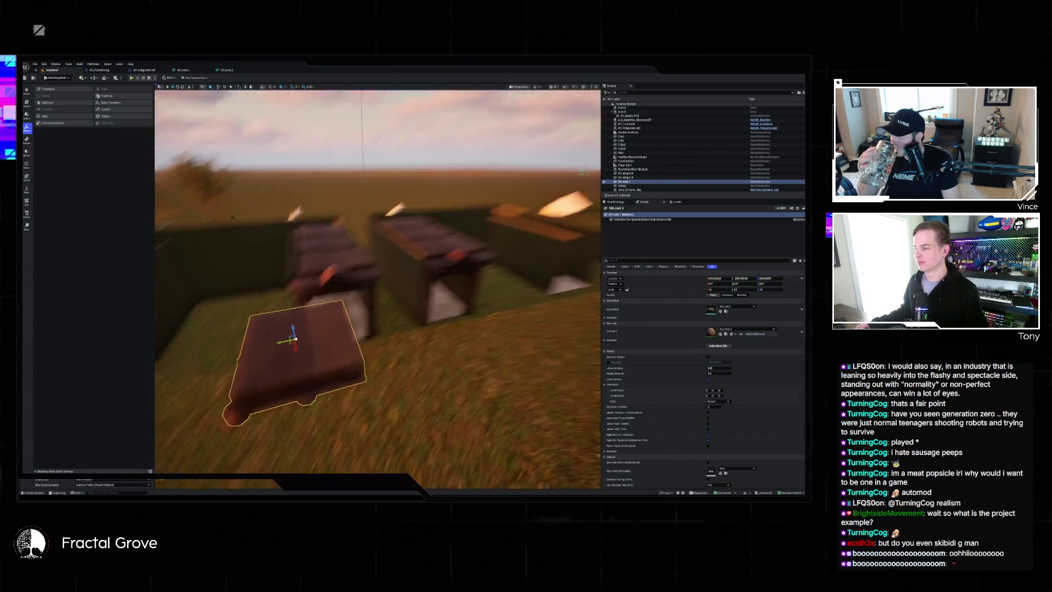
key(w)
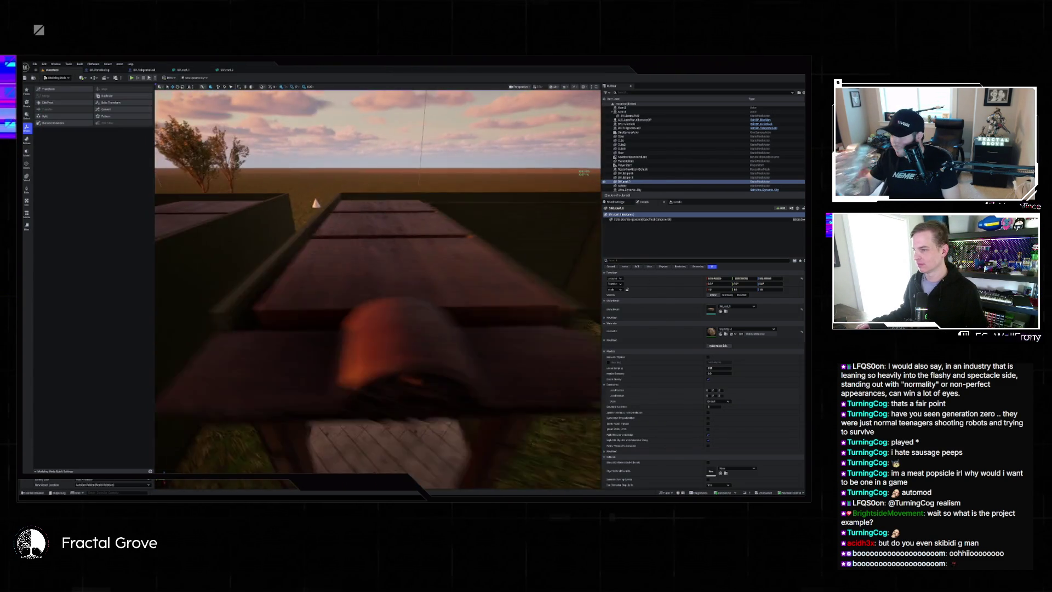
key(s)
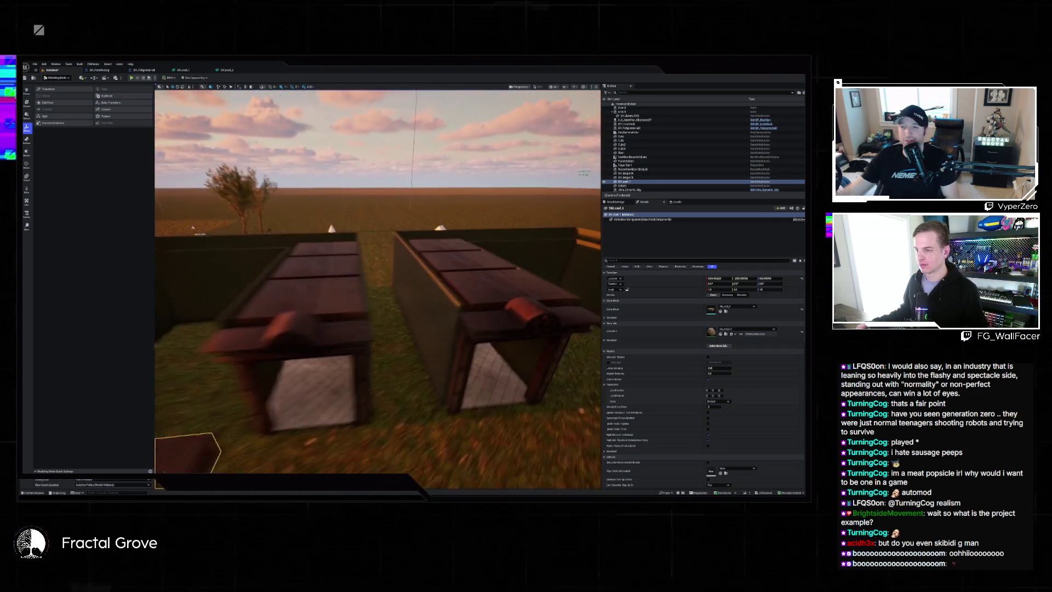
key(s)
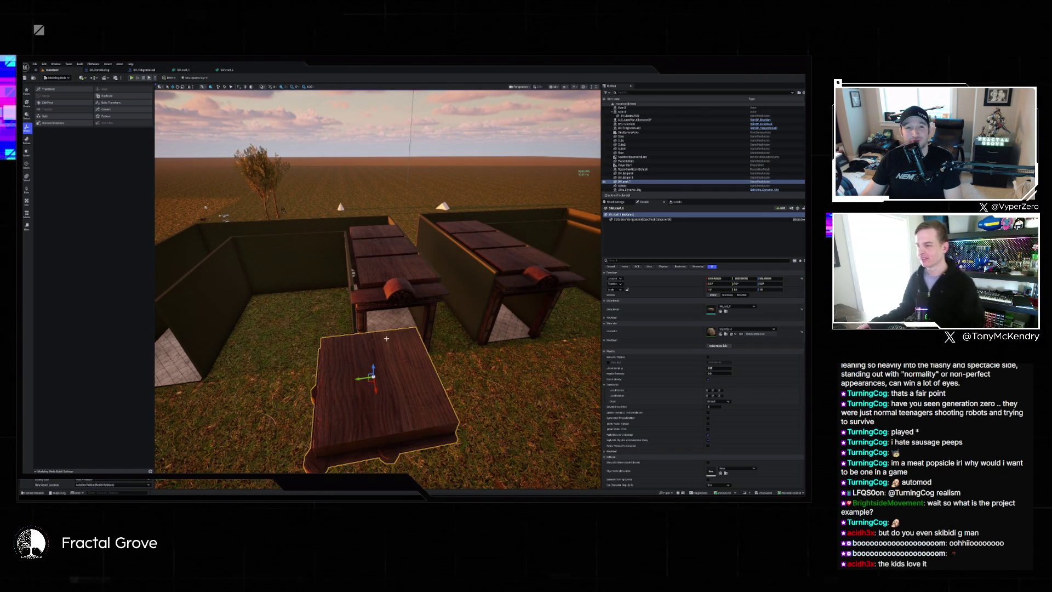
key(s)
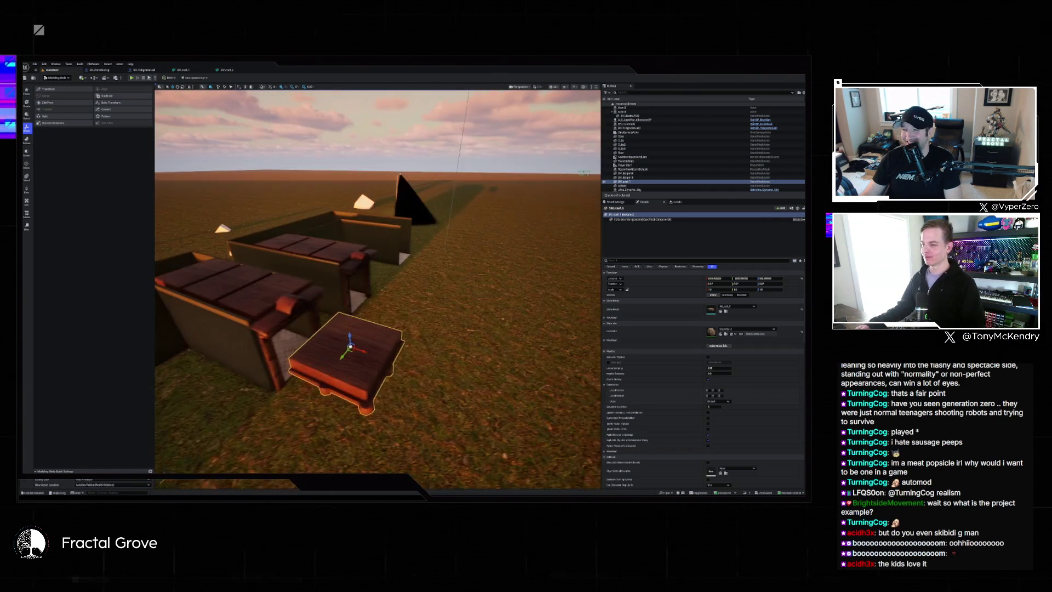
key(w)
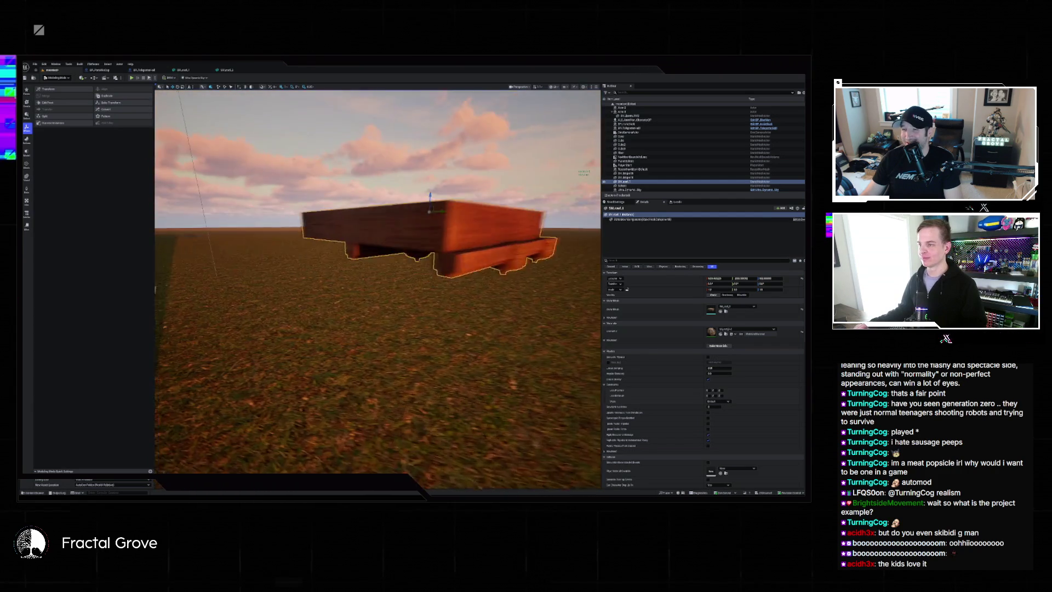
key(s)
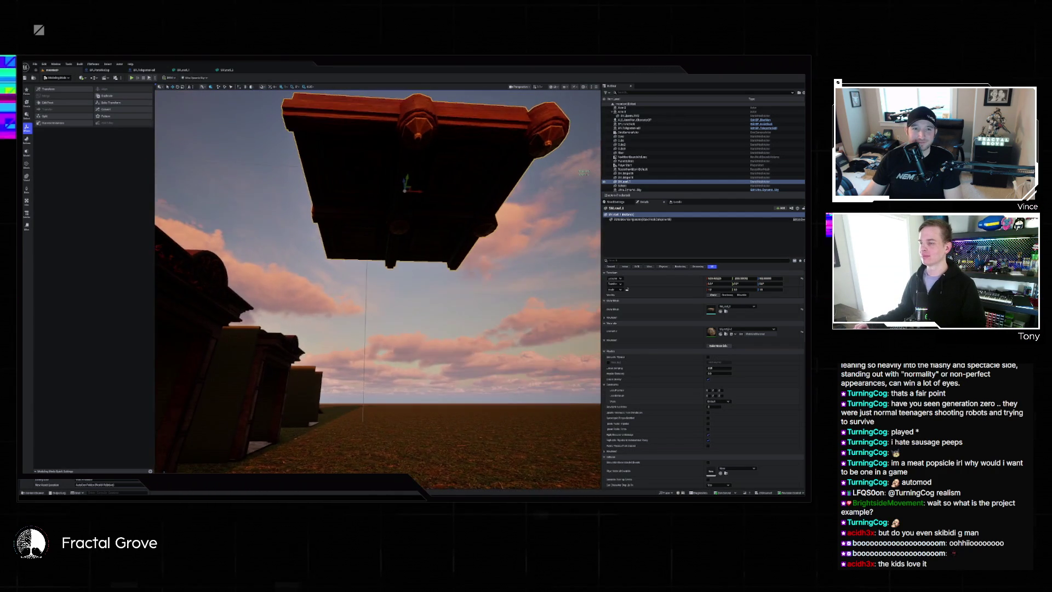
key(f)
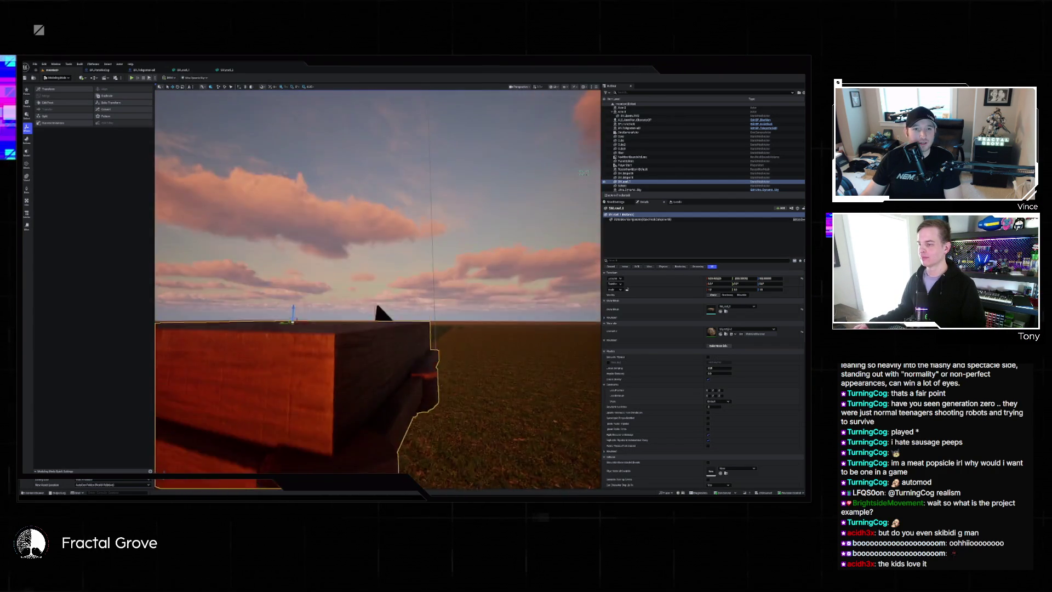
key(d)
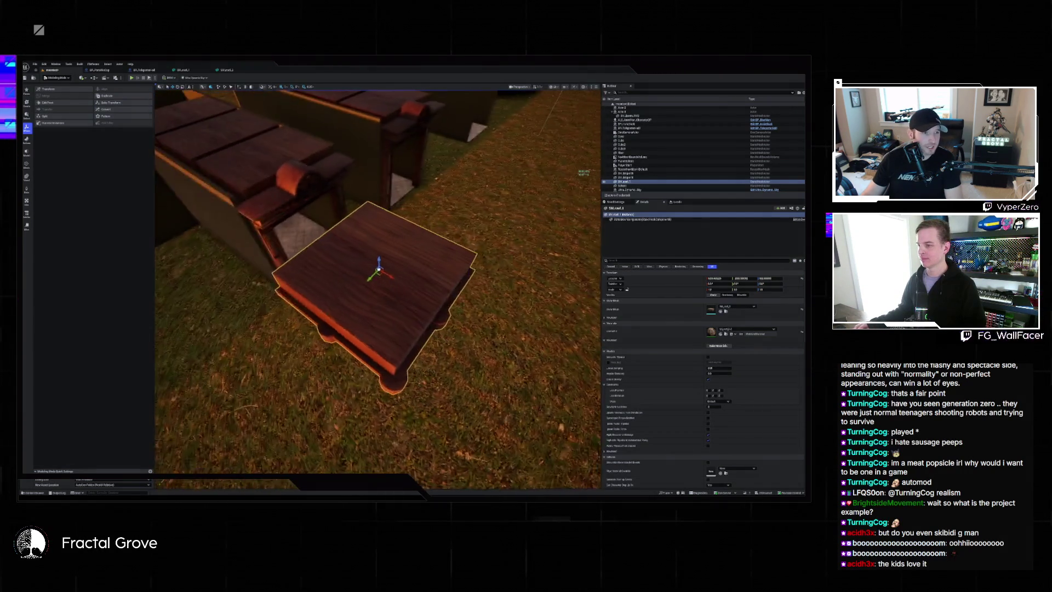
key(s)
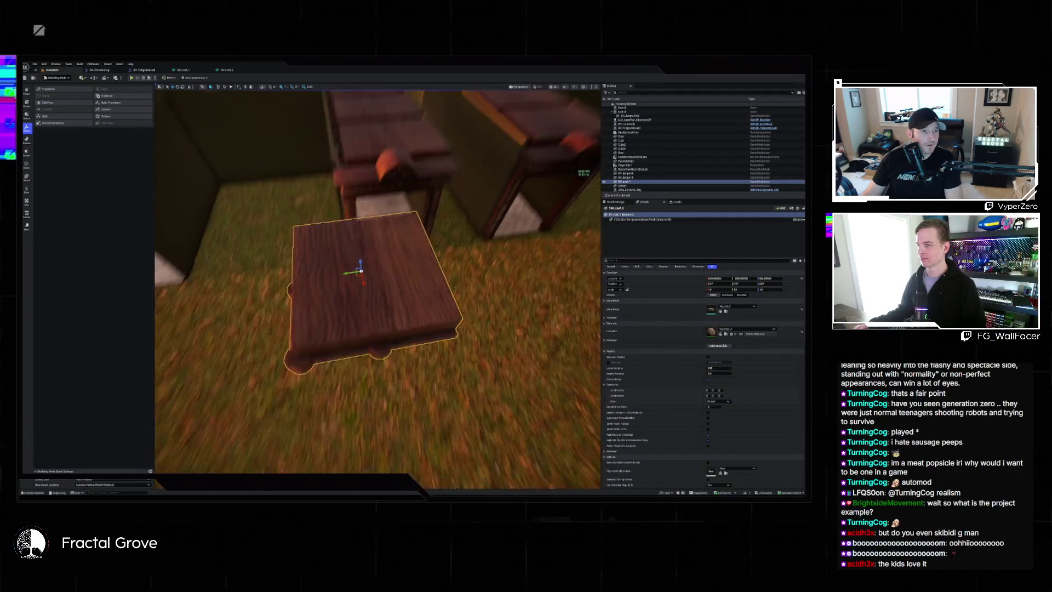
drag(174, 230, 209, 103)
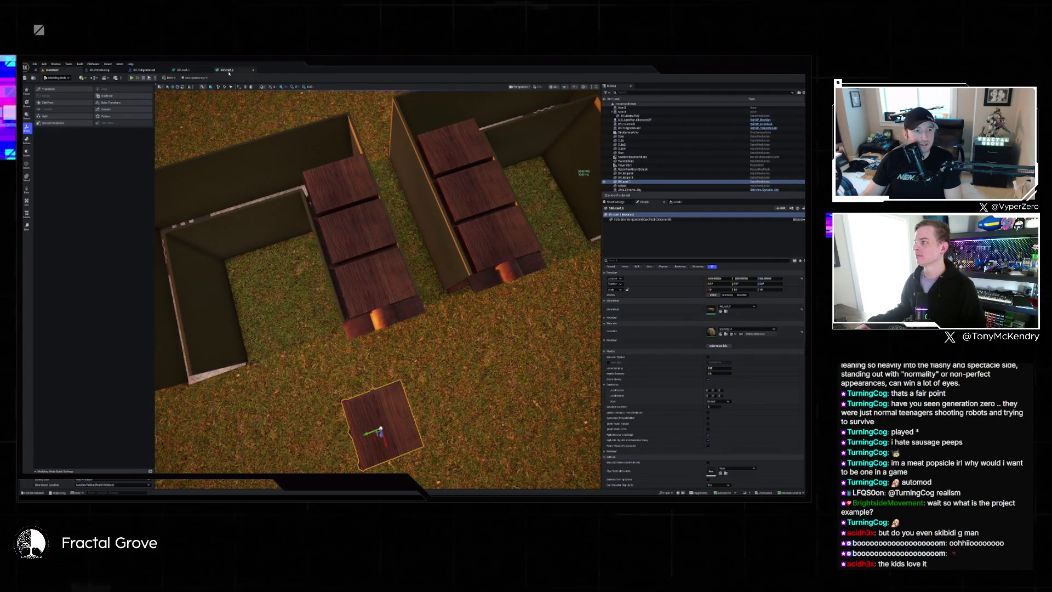
Open BP_TeleporterHall in an enlarged floating window, zoomed out, beside the level view
click(162, 72)
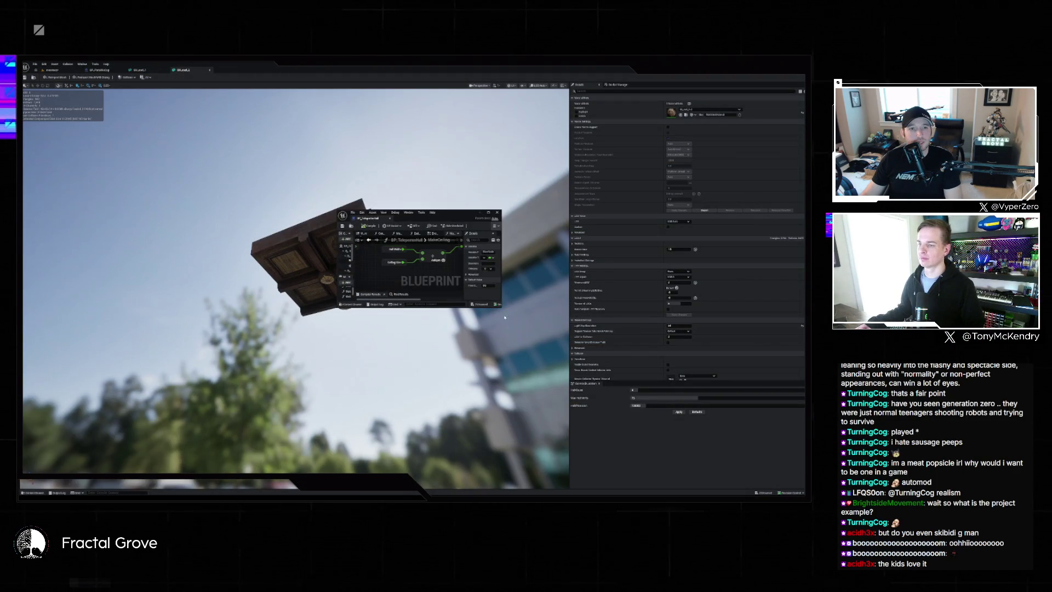
mouse_move(500, 305)
mouse_down()
mouse_move(679, 465)
mouse_move(730, 469)
mouse_up()
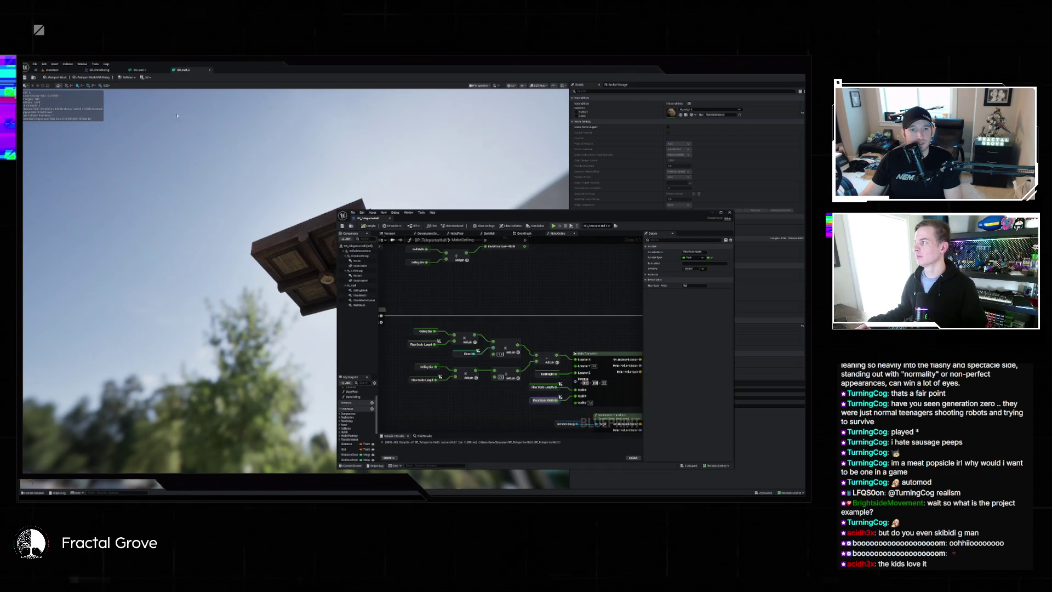
click(55, 75)
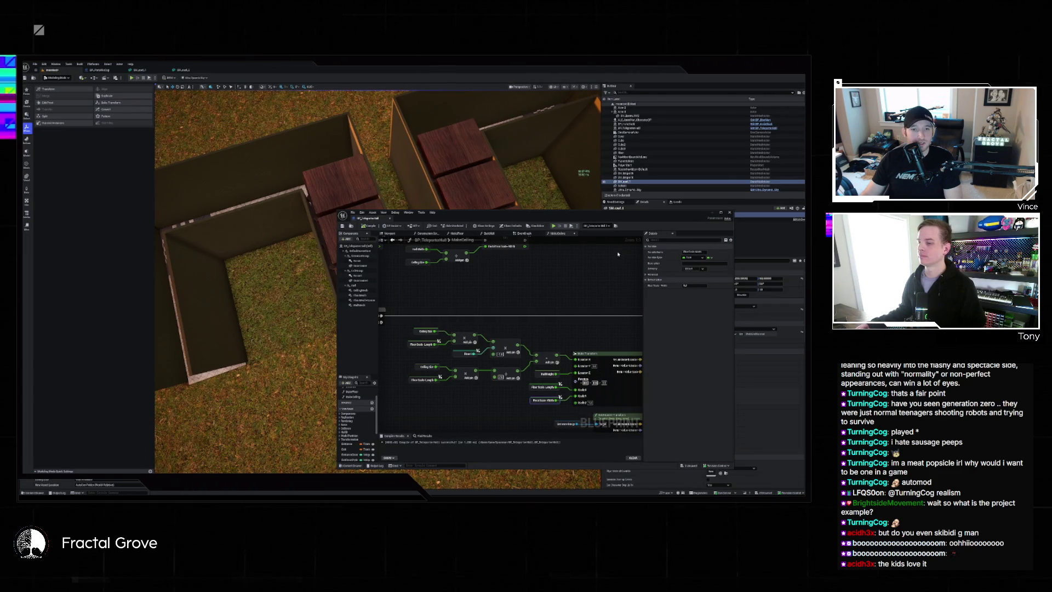
scroll(565, 350, down, 6)
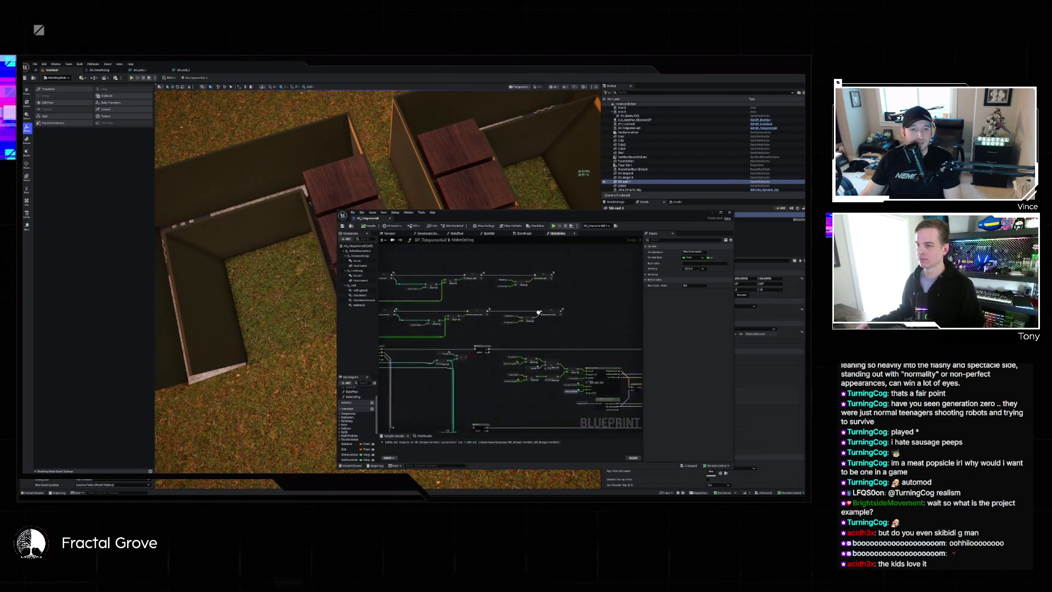
scroll(539, 299, down, 2)
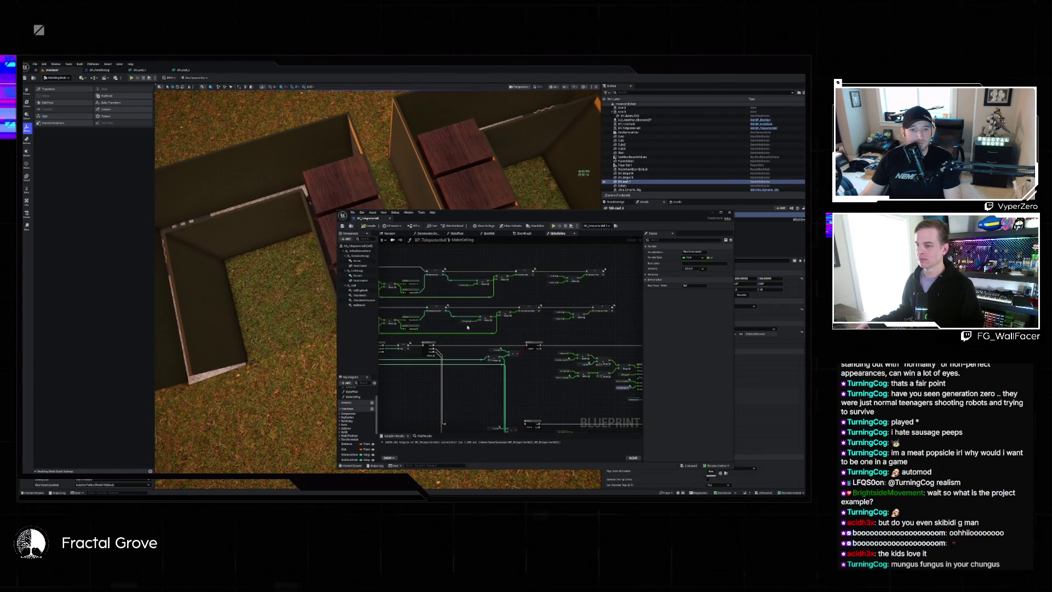
mouse_move(454, 217)
mouse_down()
mouse_move(550, 262)
mouse_move(516, 261)
mouse_up()
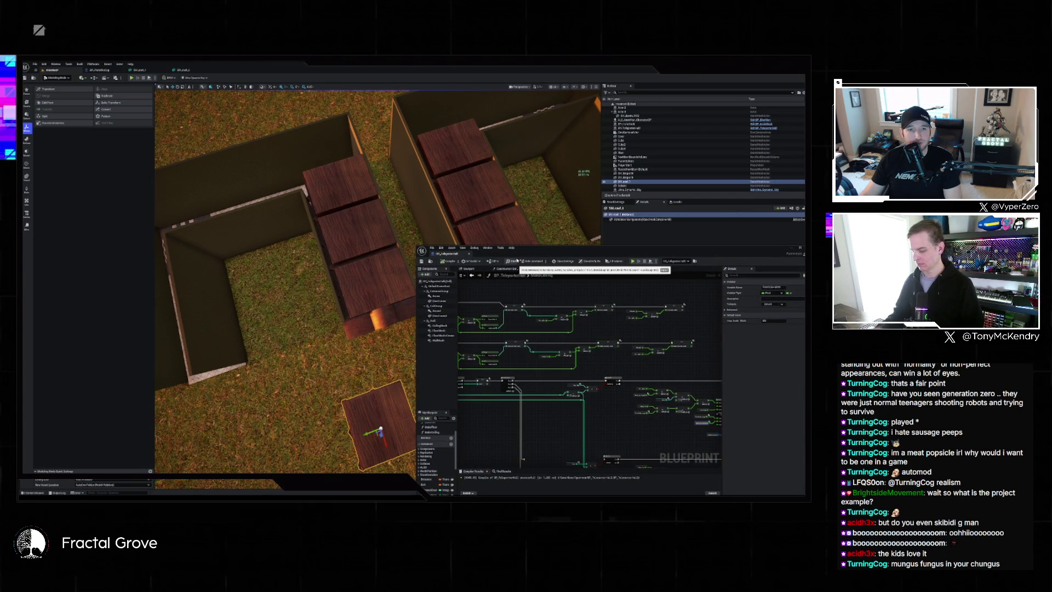
Switch the level viewport to a top wireframe view, then to a lit top view
key(alt+j)
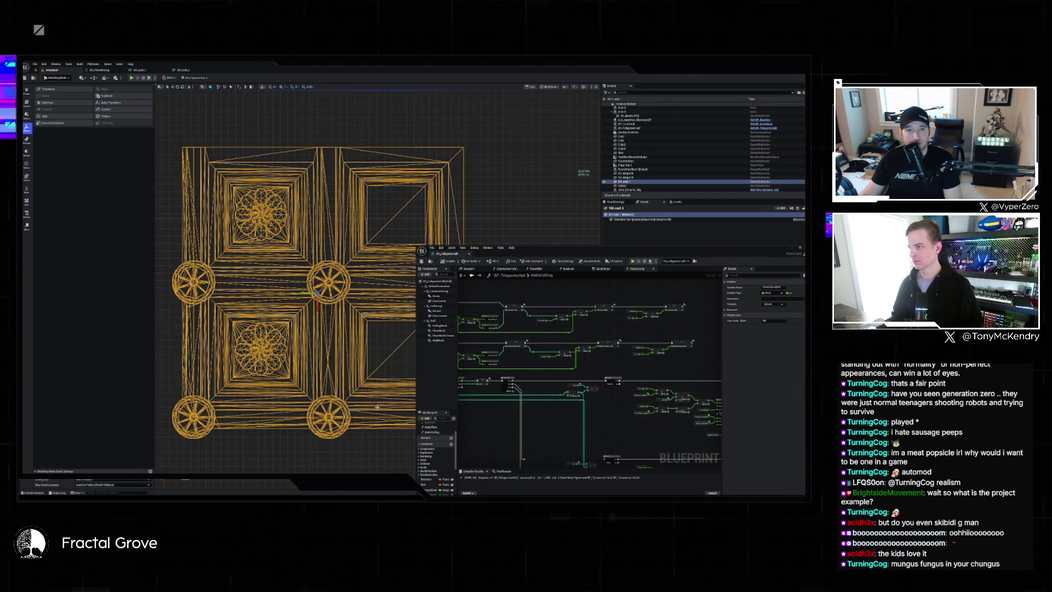
scroll(337, 293, down, 4)
scroll(336, 293, down, 2)
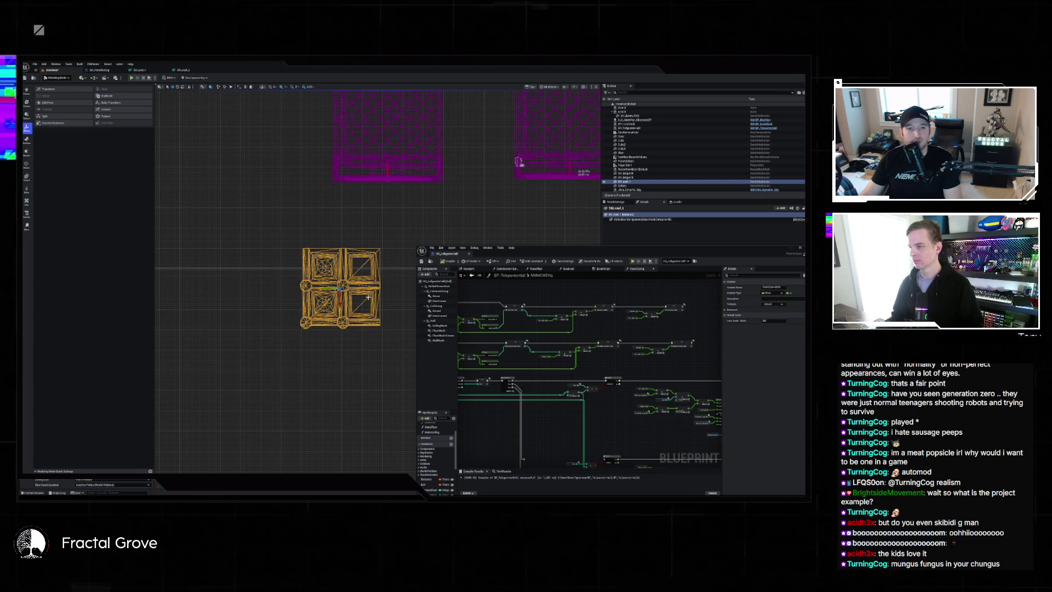
scroll(369, 296, up, 3)
key(alt+4)
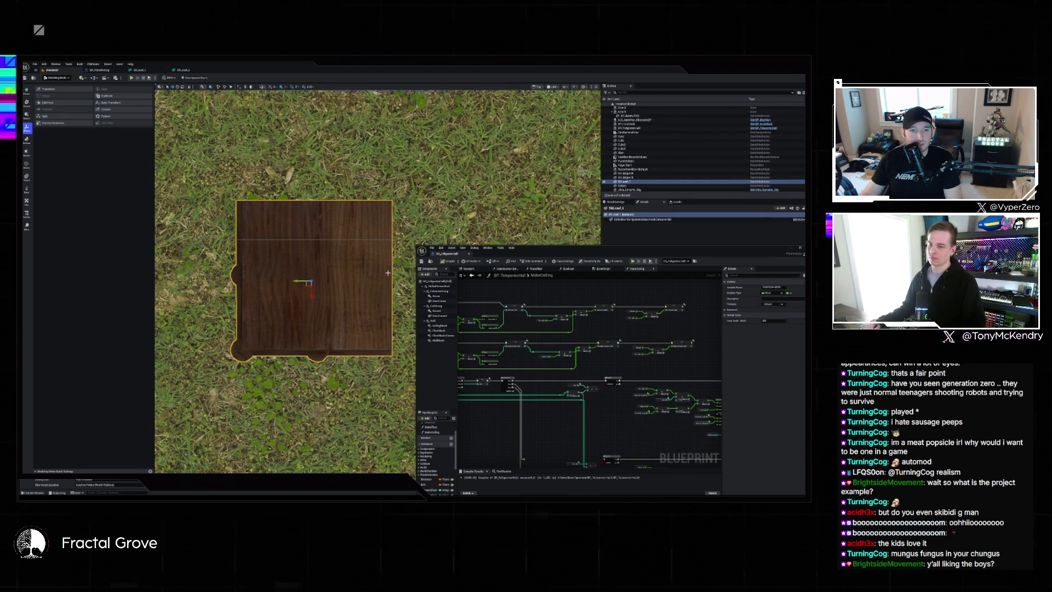
scroll(425, 475, down, 5)
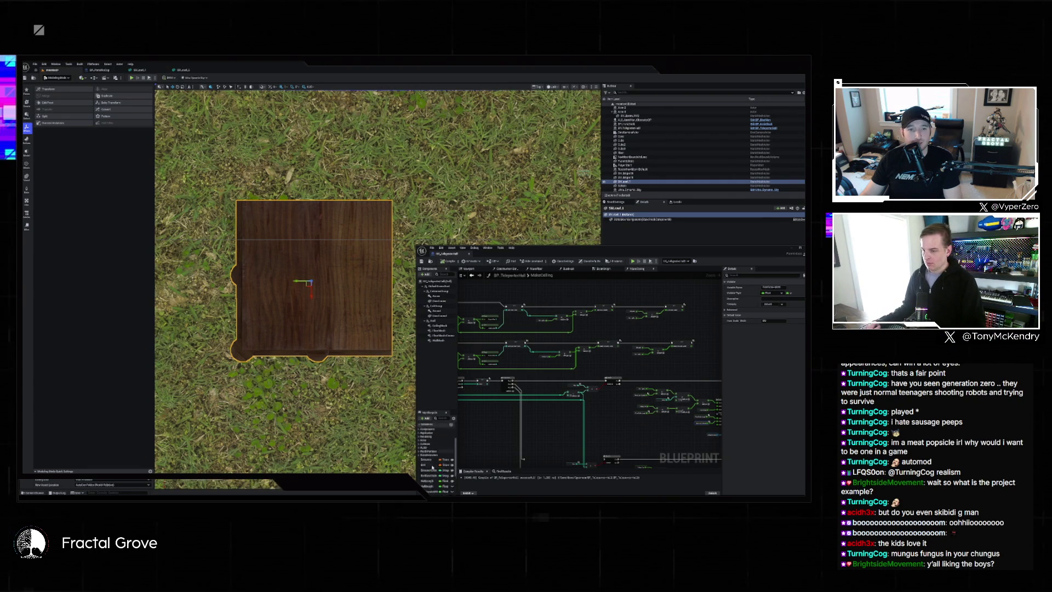
Inspect the Ceiling variable, return the viewport to perspective, and dock the blueprint as a main tab
click(427, 471)
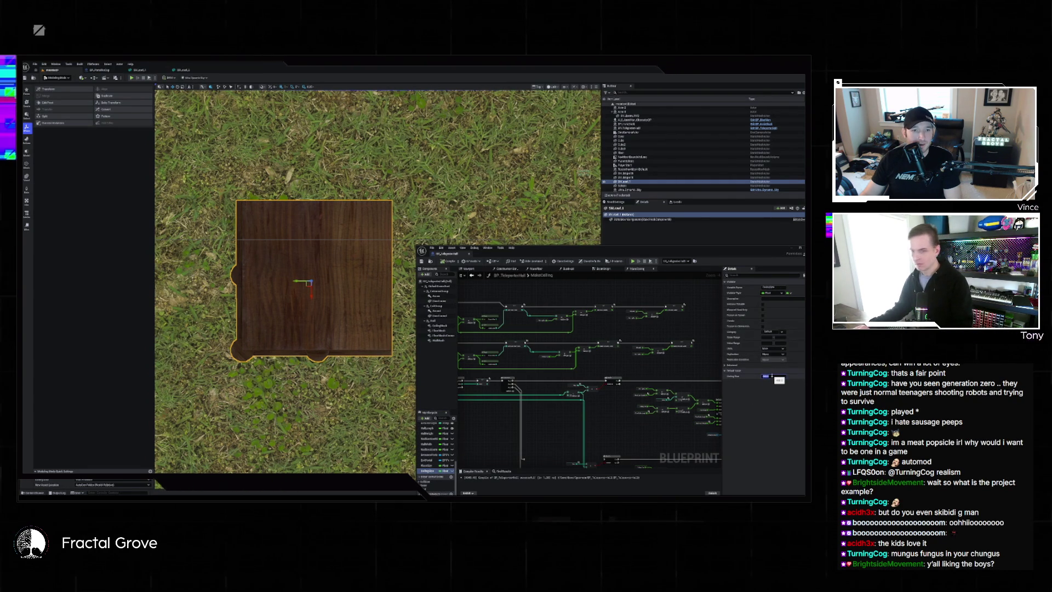
scroll(406, 340, down, 5)
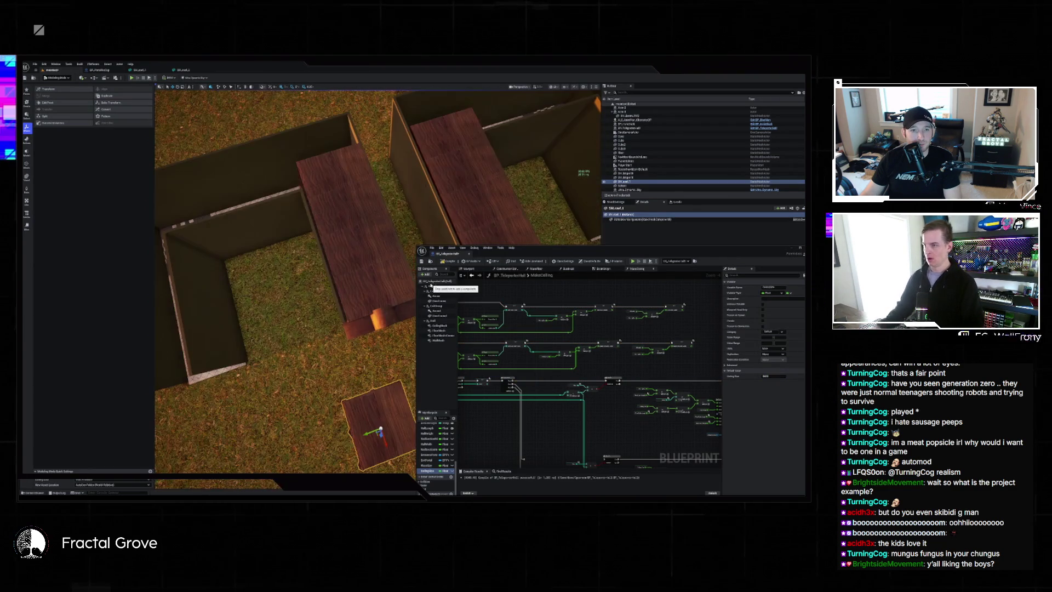
key(alt+g)
scroll(378, 282, up, 10)
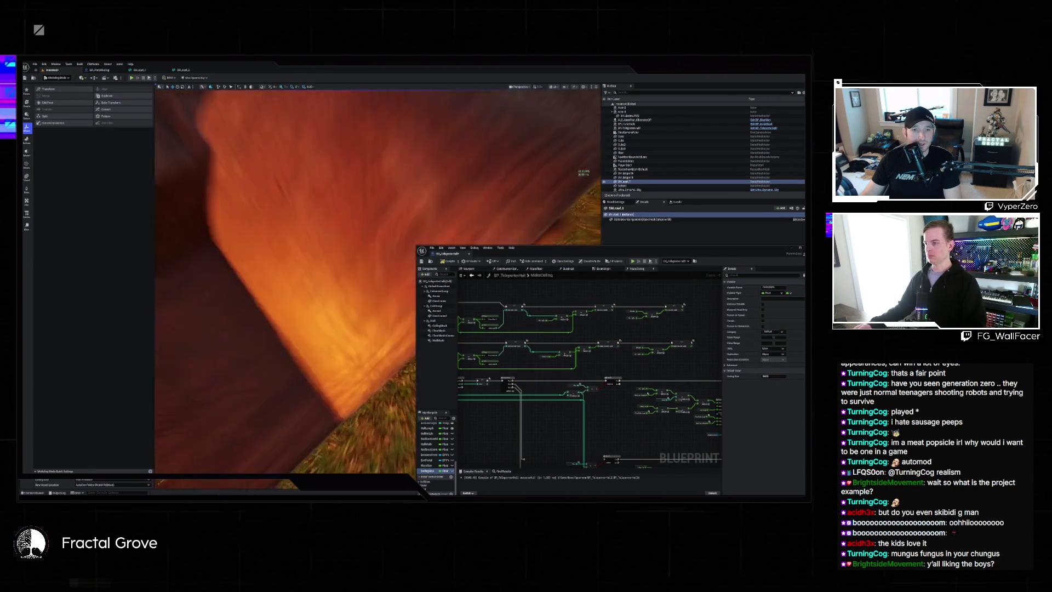
scroll(366, 297, down, 5)
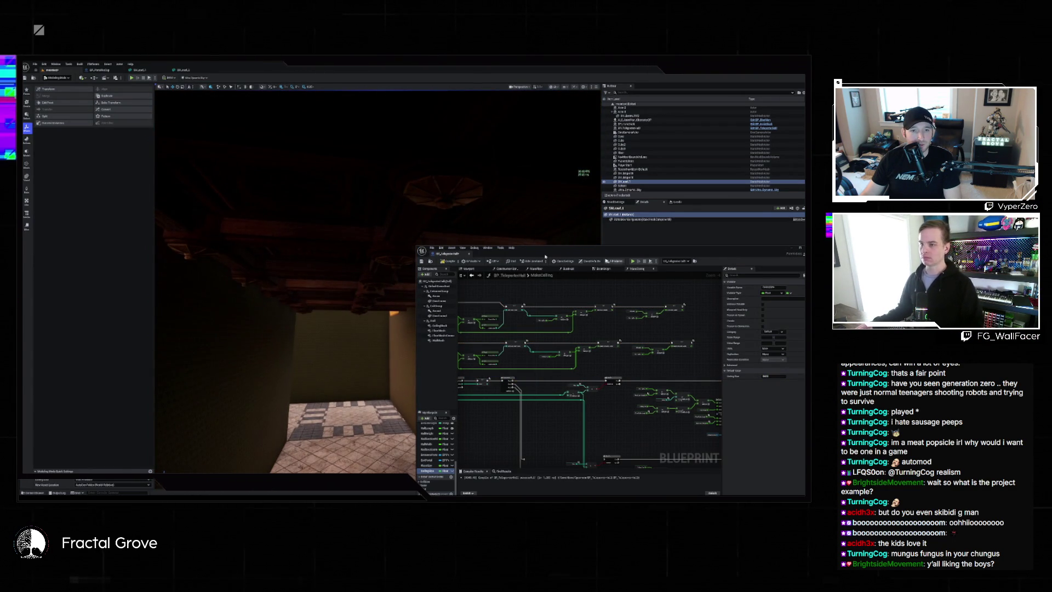
mouse_move(448, 252)
mouse_down()
mouse_move(230, 99)
mouse_move(230, 69)
mouse_up()
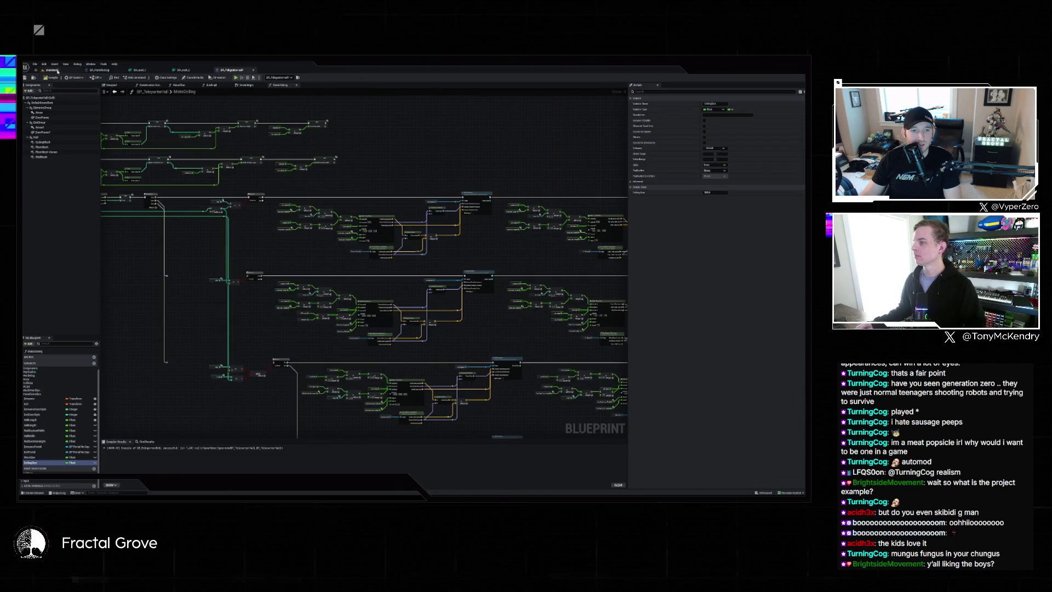
Fly down the level corridor, check the Floor Scale Width node in the teleporter graph, then return to the level
click(55, 70)
mouse_move(341, 290)
mouse_down()
mouse_move(340, 263)
mouse_move(307, 208)
mouse_move(323, 169)
mouse_move(329, 246)
mouse_move(354, 298)
mouse_up()
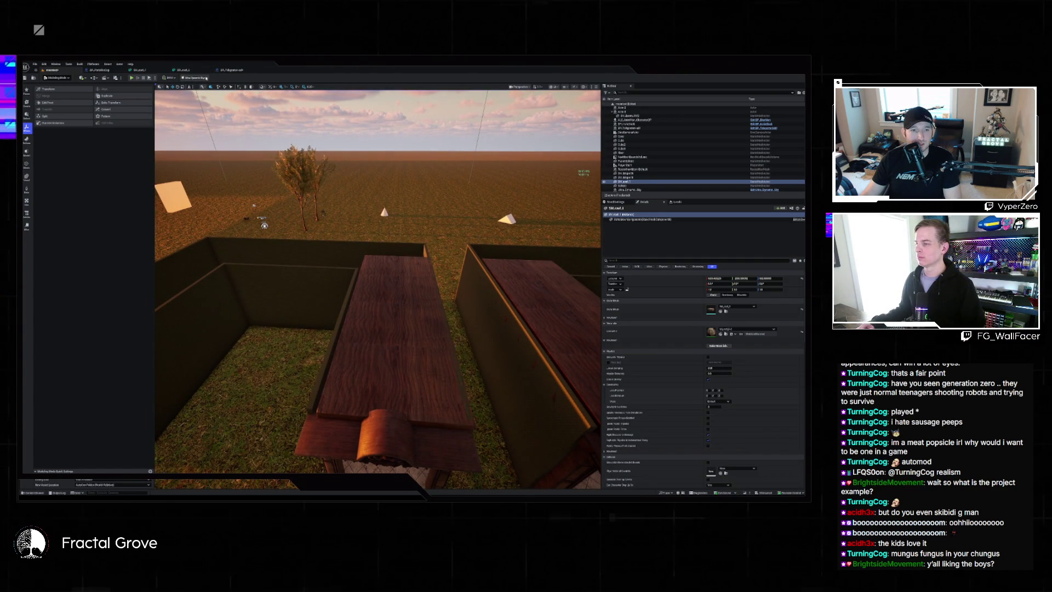
click(233, 70)
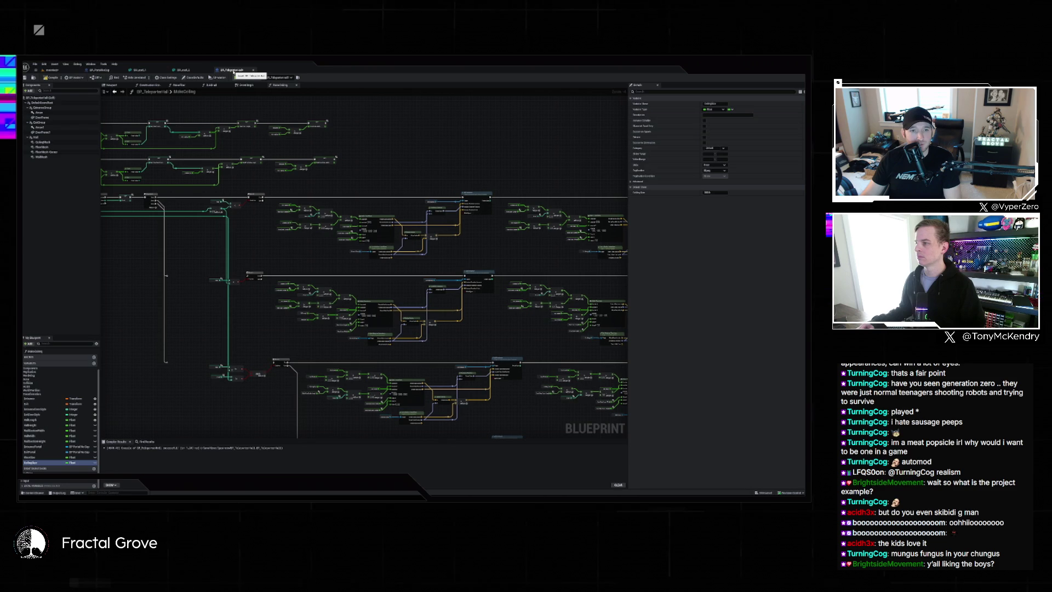
scroll(373, 194, up, 5)
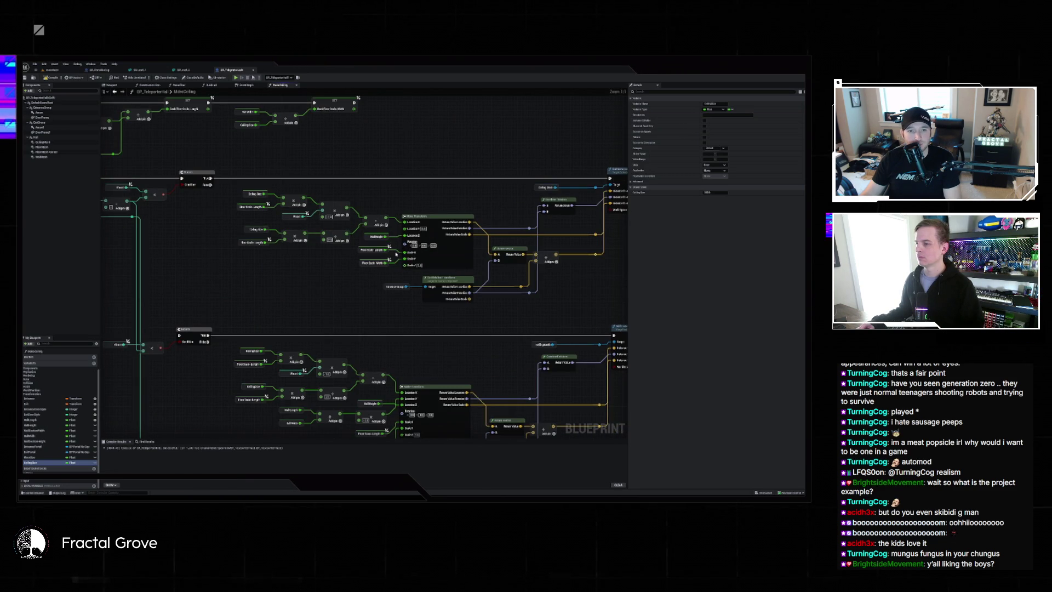
click(385, 262)
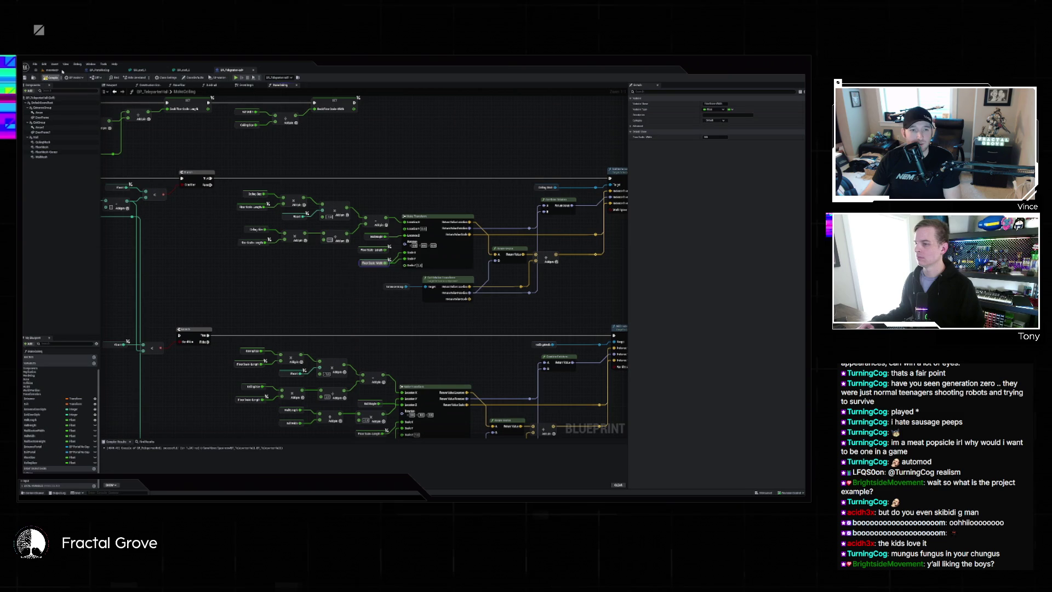
click(63, 71)
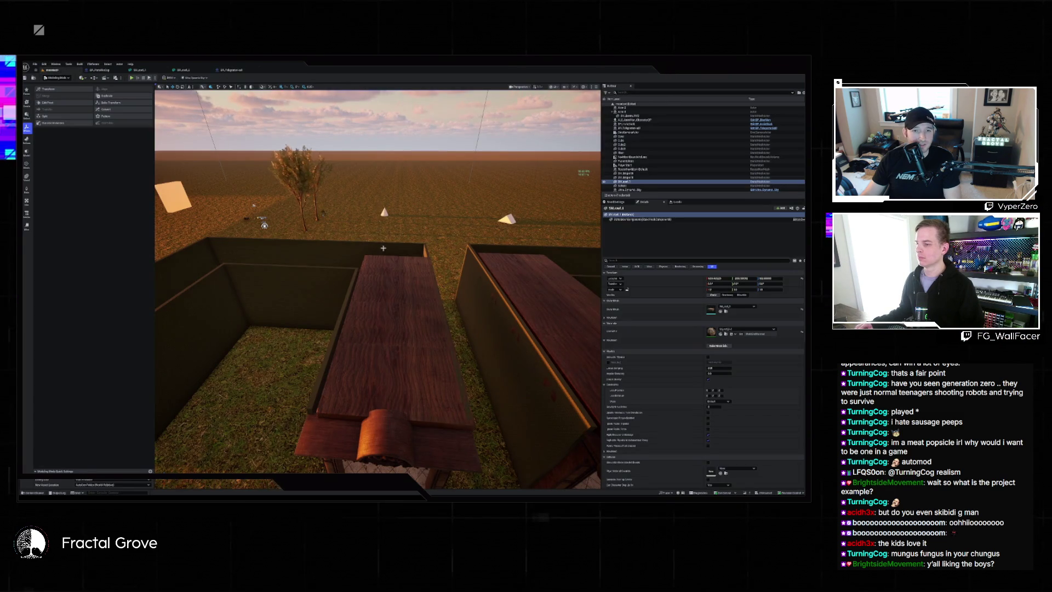
mouse_move(378, 284)
mouse_down()
mouse_move(422, 280)
mouse_move(422, 158)
mouse_move(423, 189)
mouse_move(443, 158)
mouse_move(422, 164)
mouse_move(405, 208)
mouse_move(401, 186)
mouse_move(384, 197)
mouse_move(392, 175)
mouse_move(383, 192)
mouse_up()
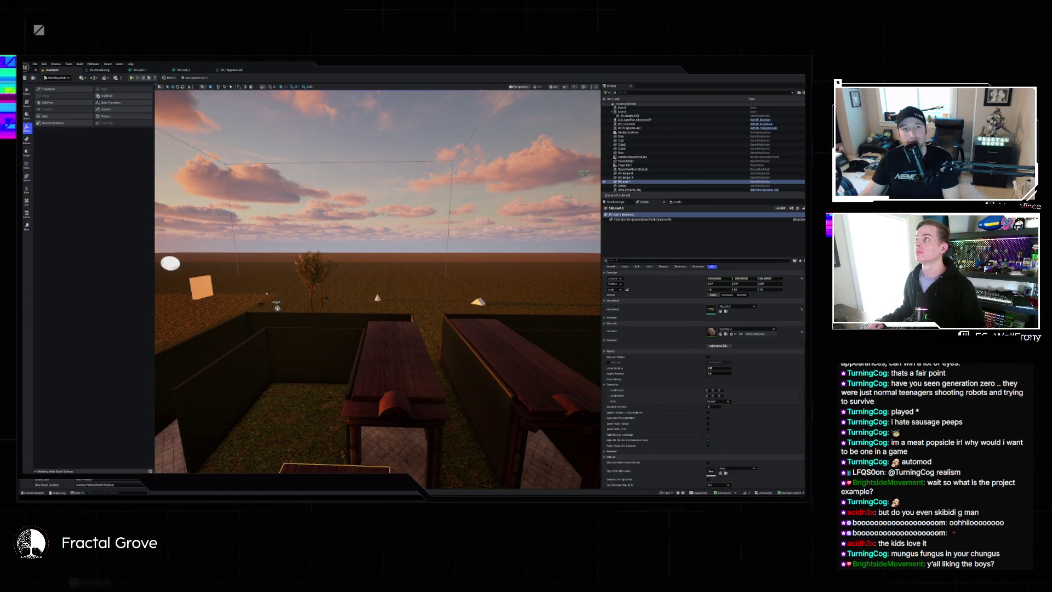
Read the VGC Pete Hines Bethesda article, then switch to the PC Gamer Rockstar revenue article
key(alt+Tab)
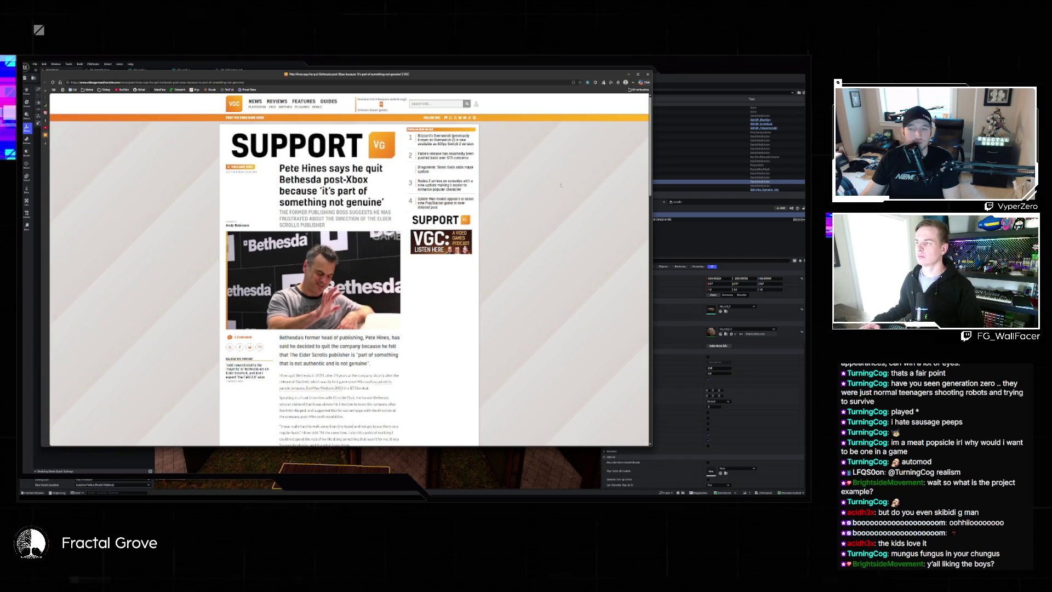
ctrl+scroll(402, 262, up, 5)
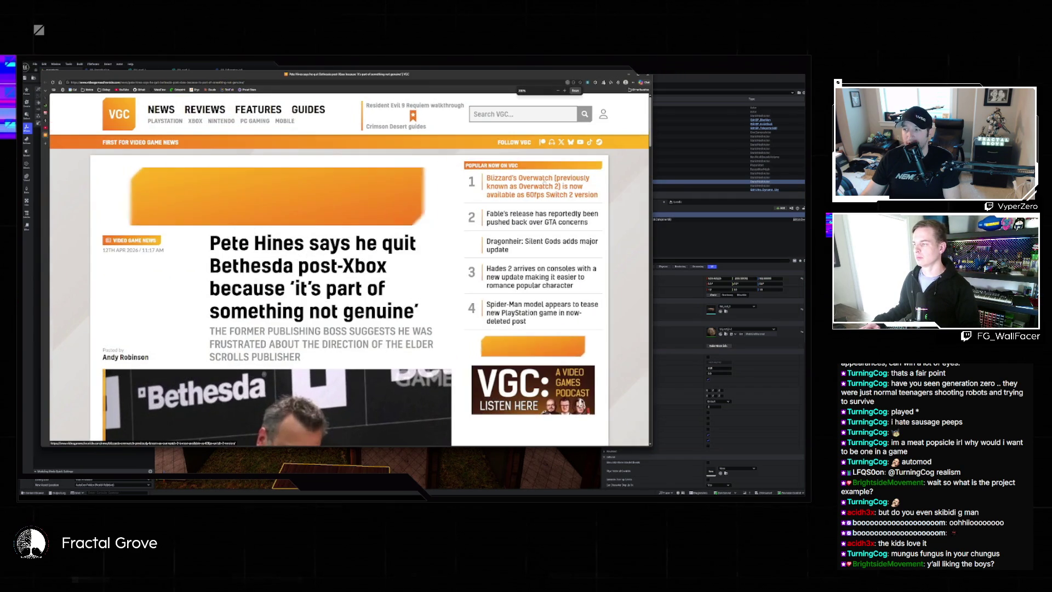
scroll(402, 262, down, 3)
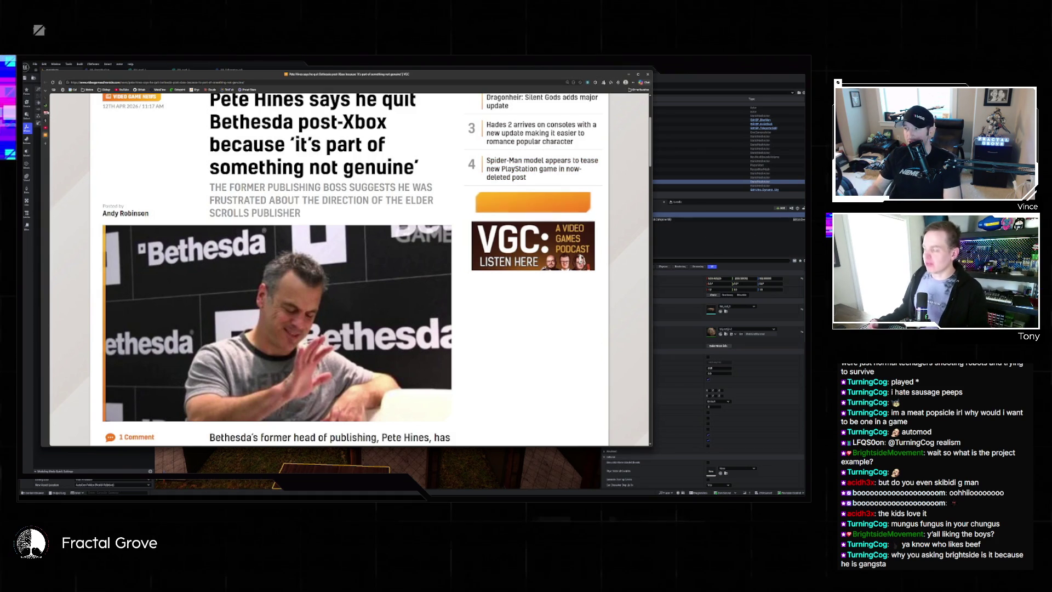
mouse_move(57, 110)
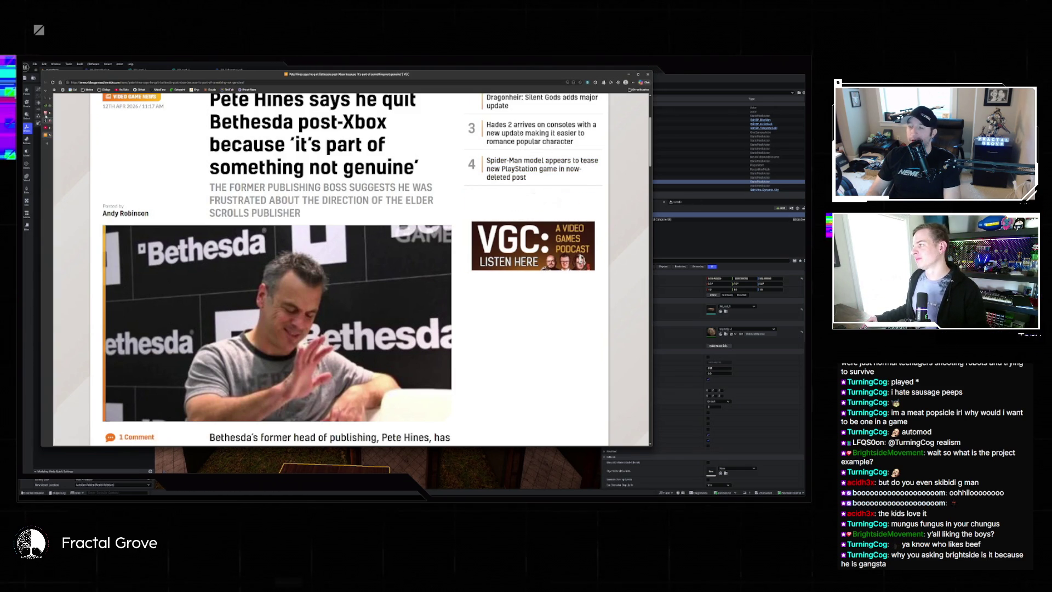
click(65, 112)
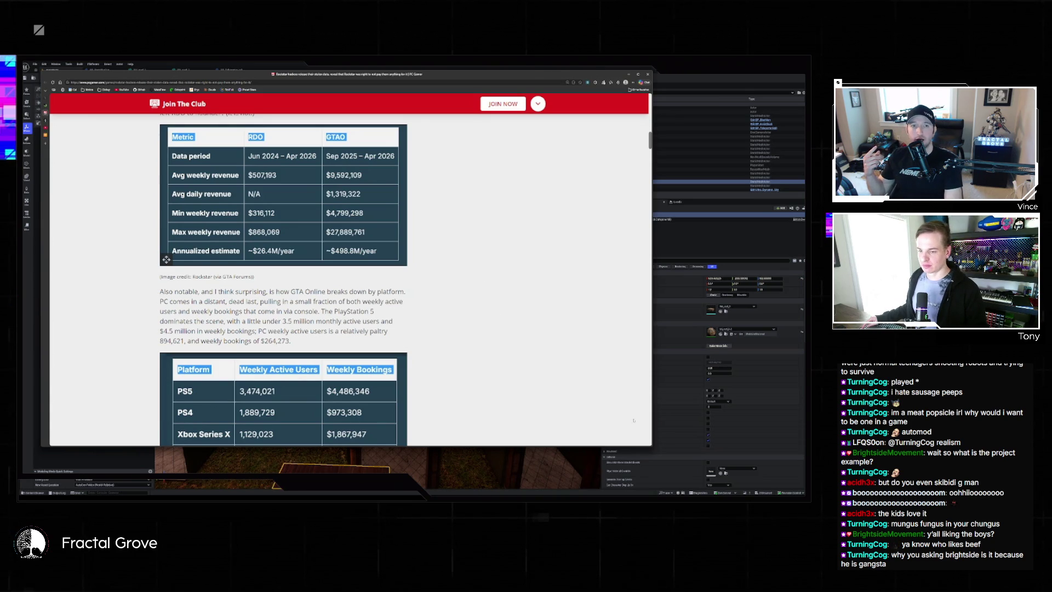
Enlarge the browser window and zoom in on PC Gamer's GTA Online weekly users and bookings-by-platform table
scroll(497, 316, down, 5)
scroll(606, 405, up, 5)
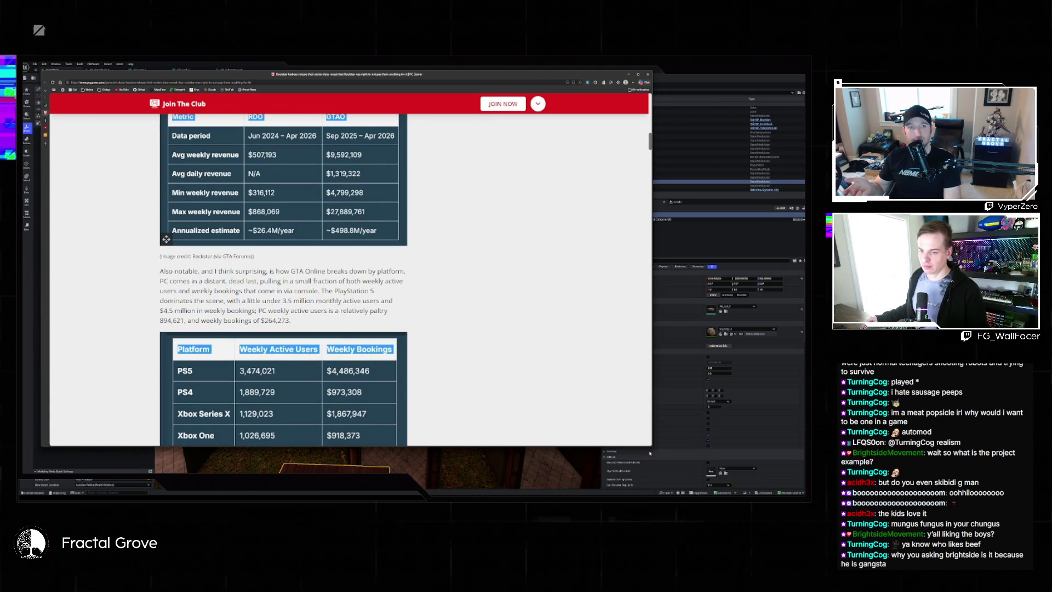
drag(651, 445, 754, 484)
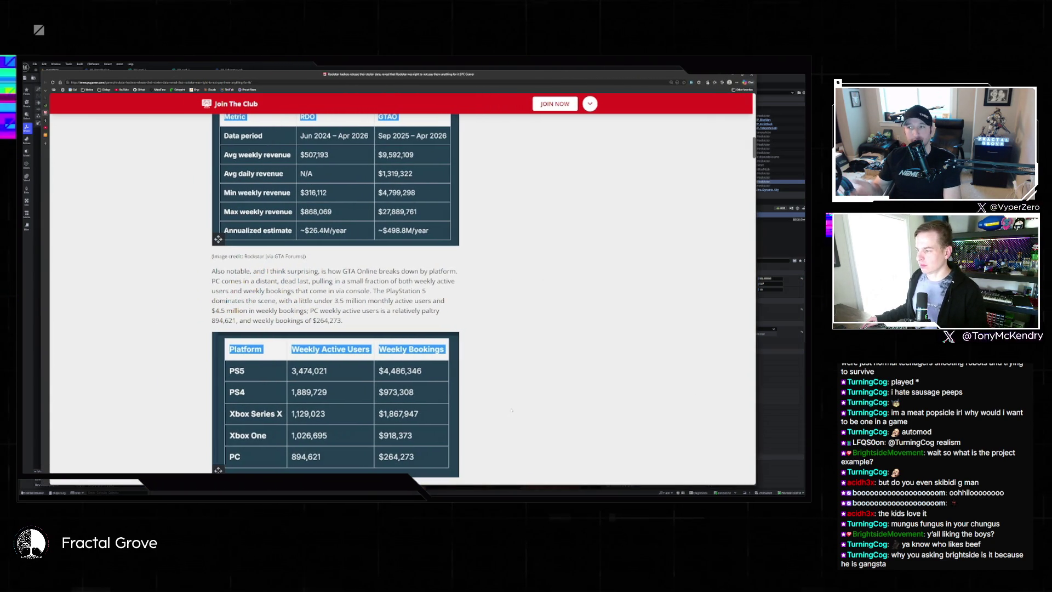
scroll(514, 344, down, 3)
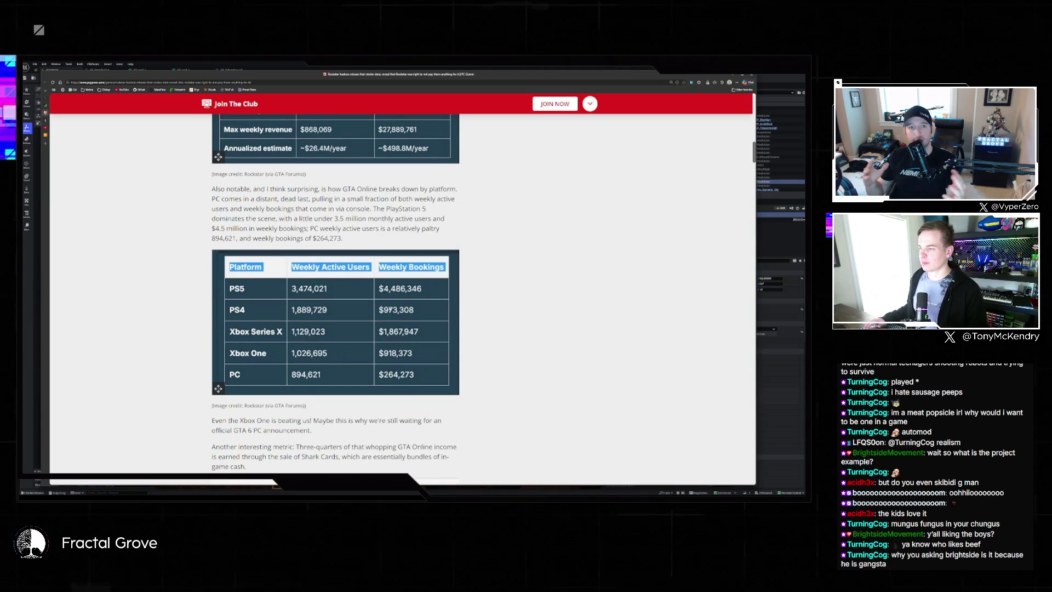
ctrl+scroll(536, 329, up, 6)
scroll(465, 313, down, 5)
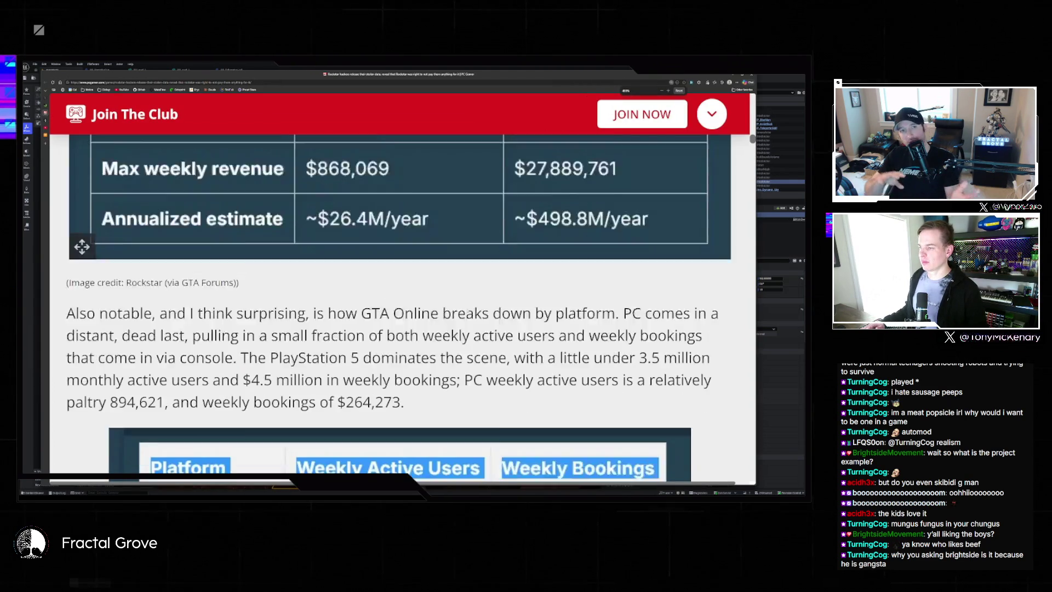
scroll(464, 313, down, 2)
scroll(463, 311, up, 2)
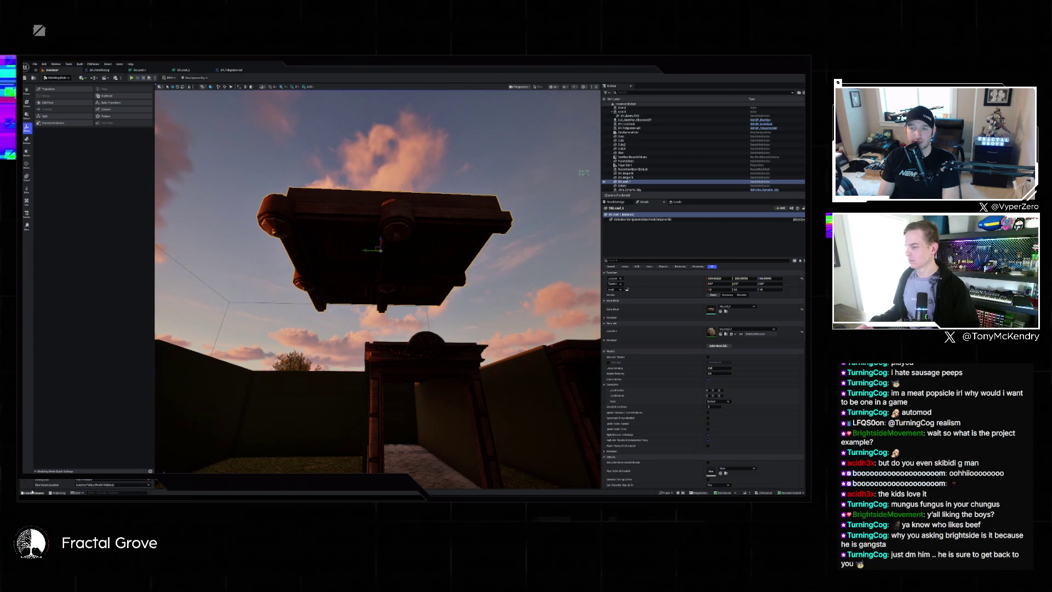
Open the SM_roof_2 and SM_roof_1 roof meshes from the Content Drawer to inspect them
key(ctrl+space)
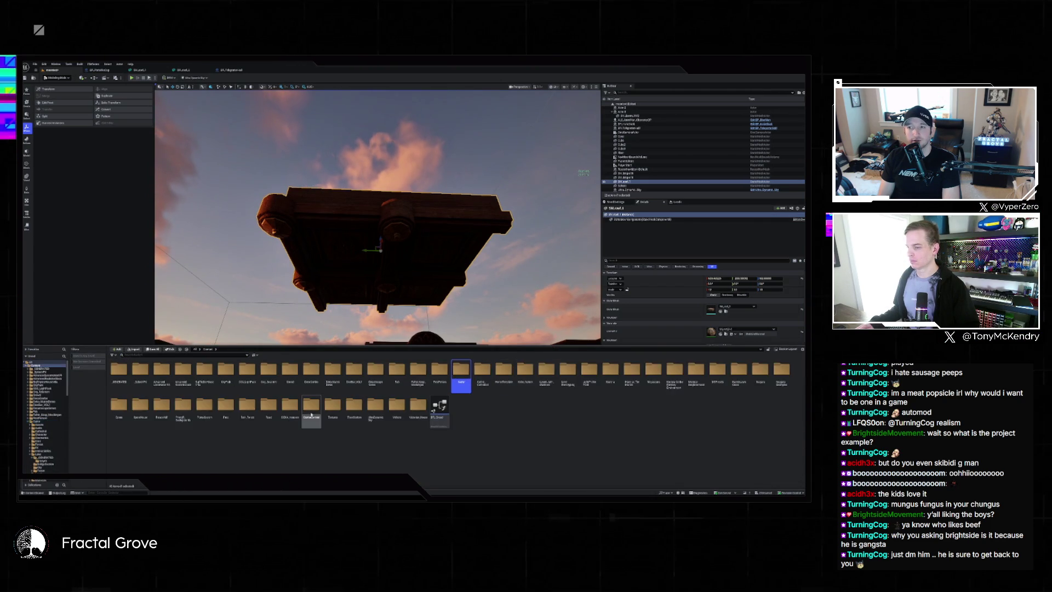
key(ctrl+b)
double_click(183, 374)
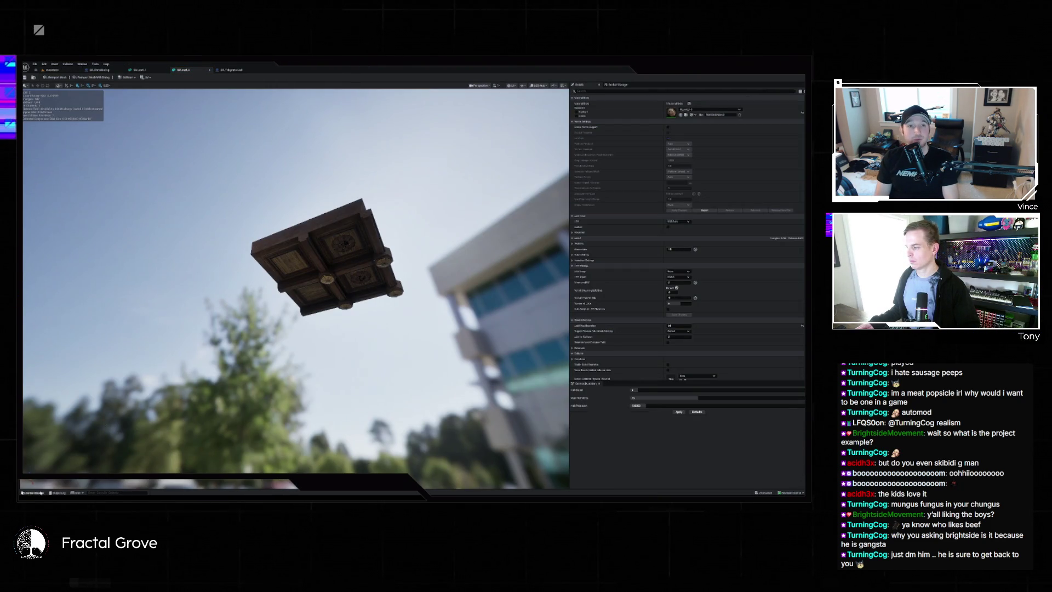
key(ctrl+space)
double_click(164, 372)
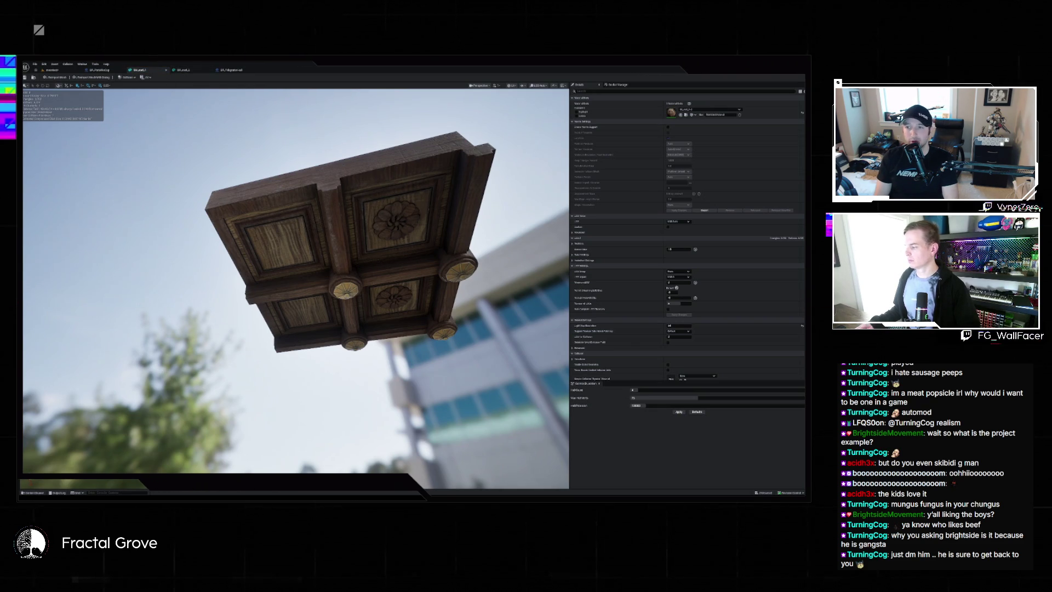
click(37, 493)
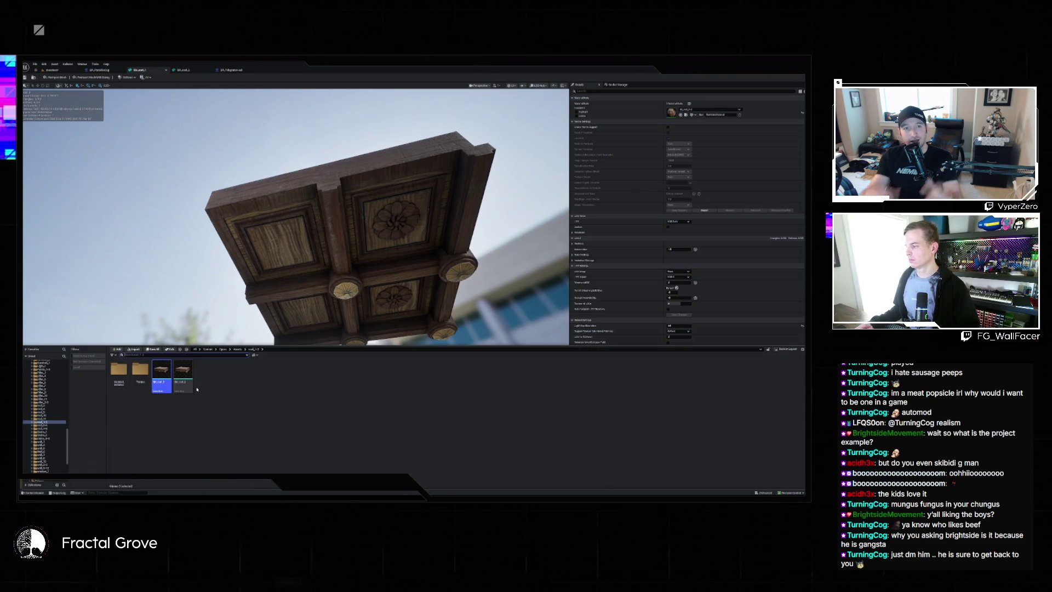
Return to the level and fly the camera over the tables to centre the roof piece
click(53, 71)
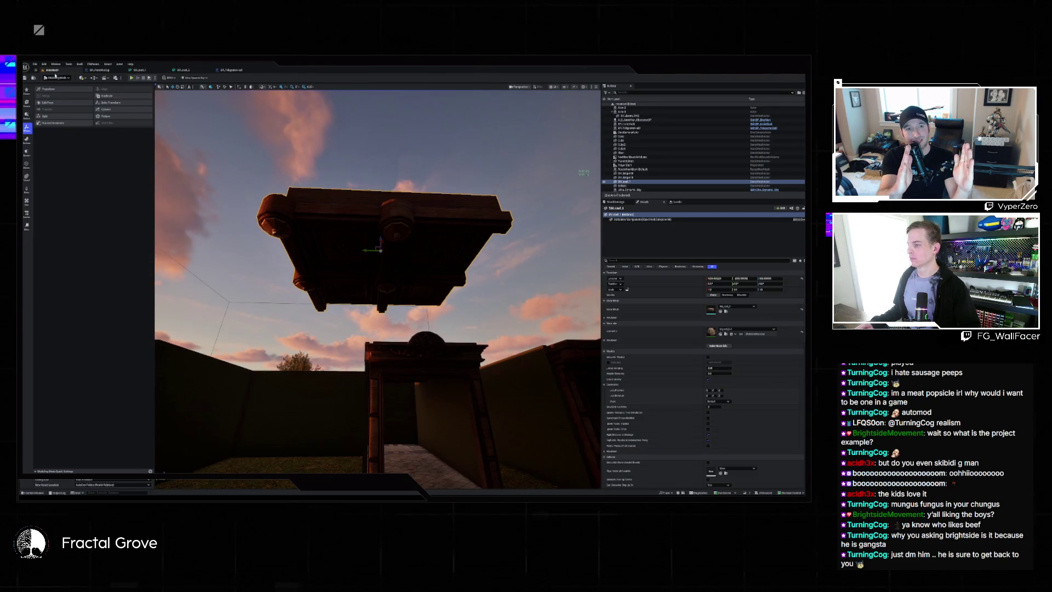
key(s)
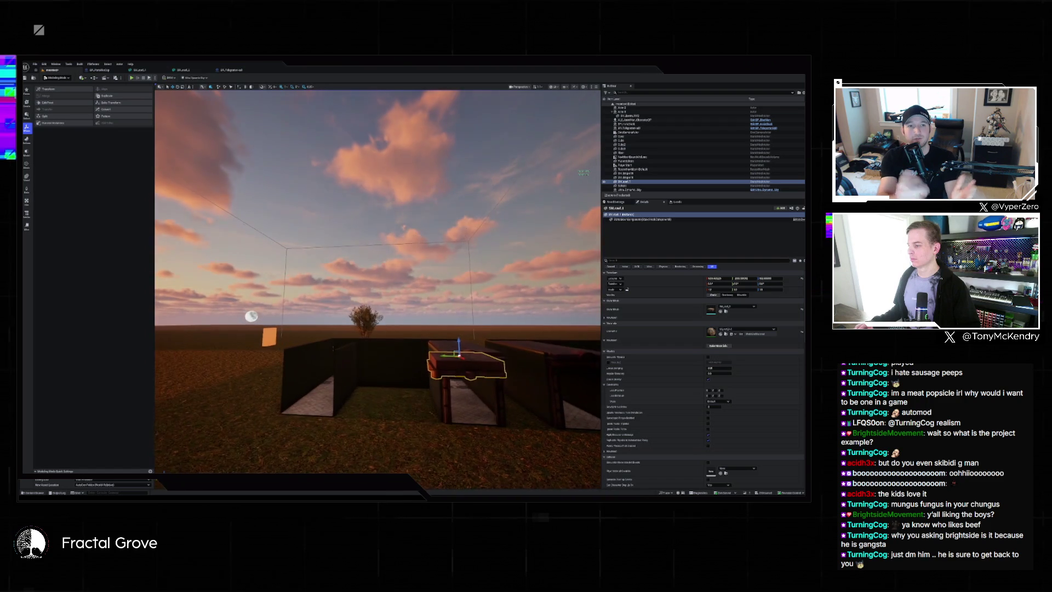
key(f)
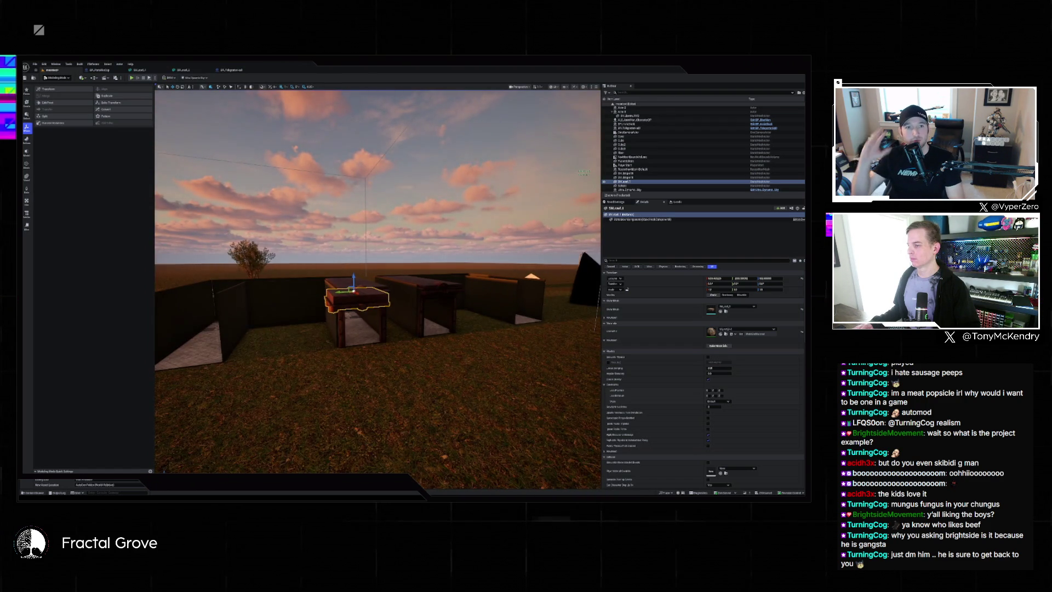
key(w)
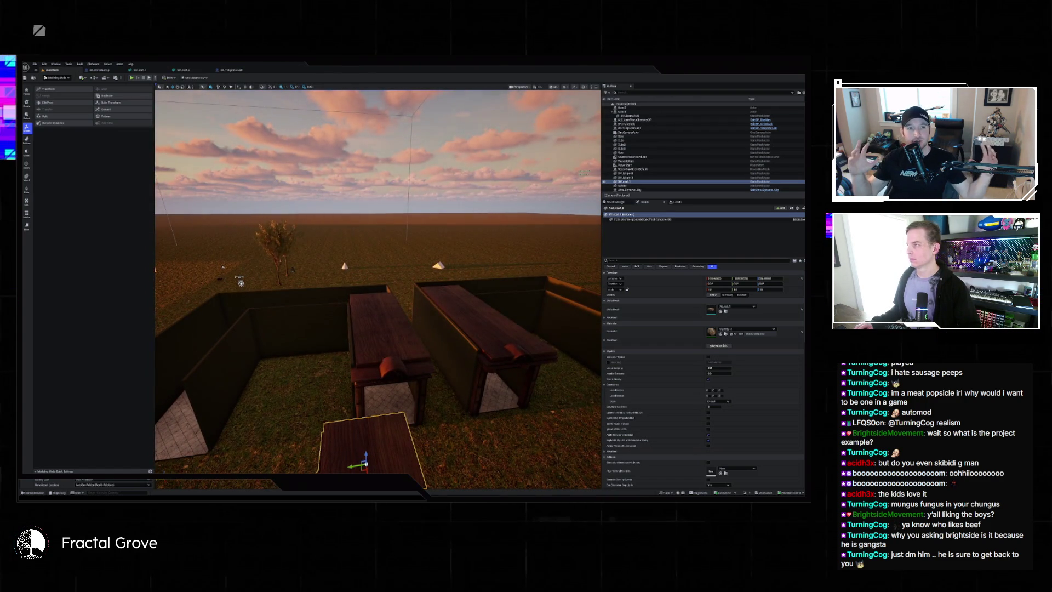
Switch to the spawner blueprint graph and pan and zoom to see the whole node network
click(236, 70)
scroll(315, 161, down, 5)
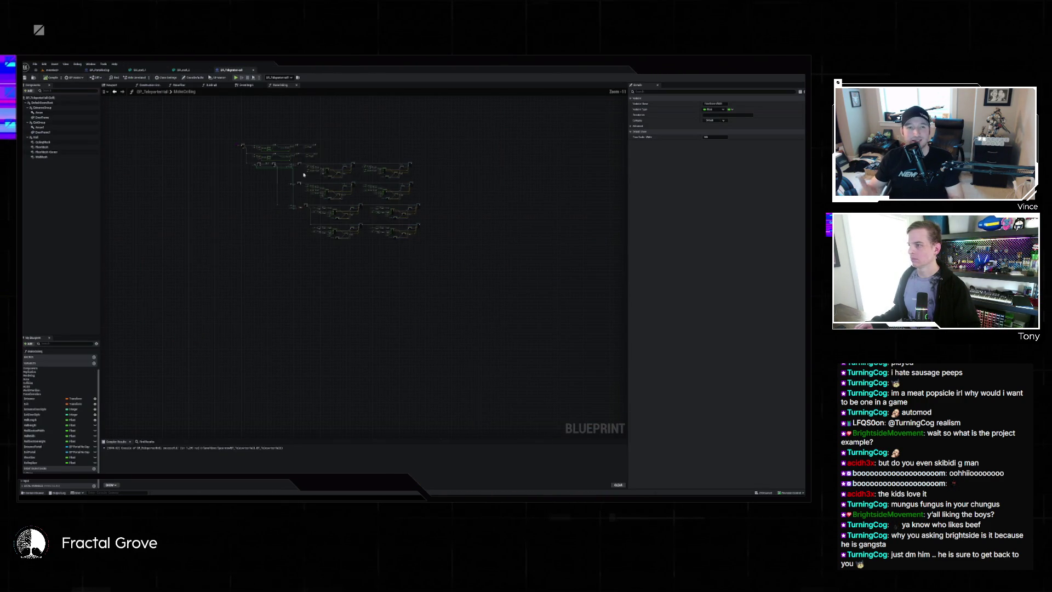
scroll(242, 198, up, 5)
drag(241, 198, 378, 225)
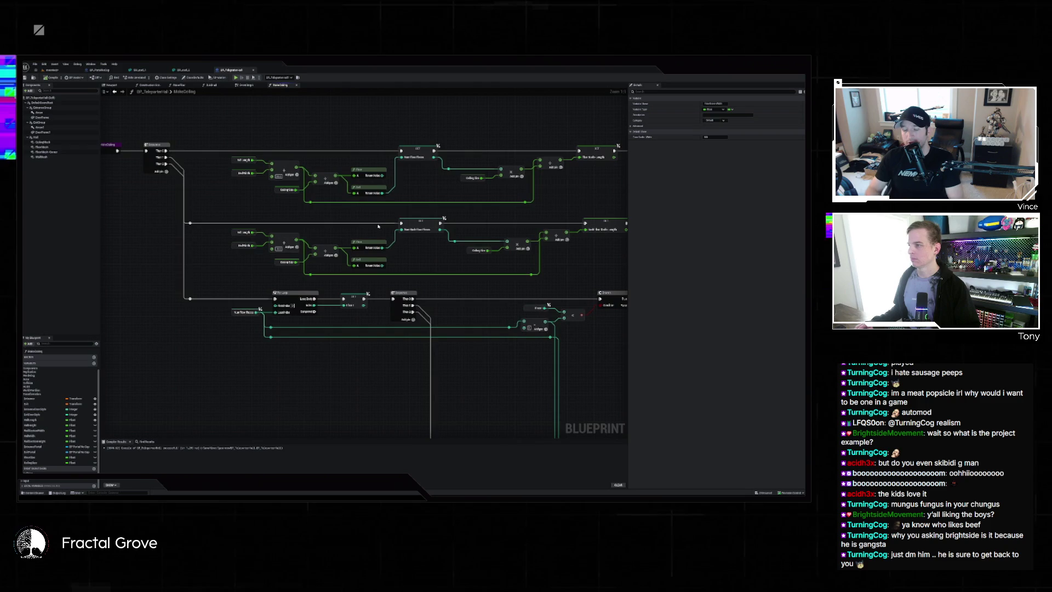
scroll(370, 218, down, 1)
scroll(366, 213, down, 2)
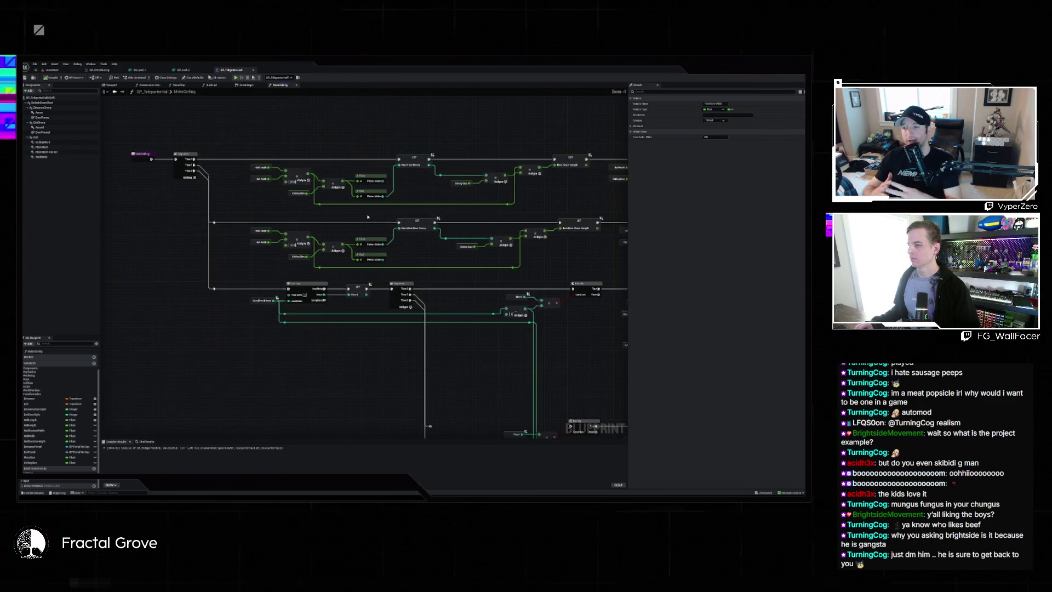
scroll(363, 211, down, 2)
drag(363, 211, 291, 200)
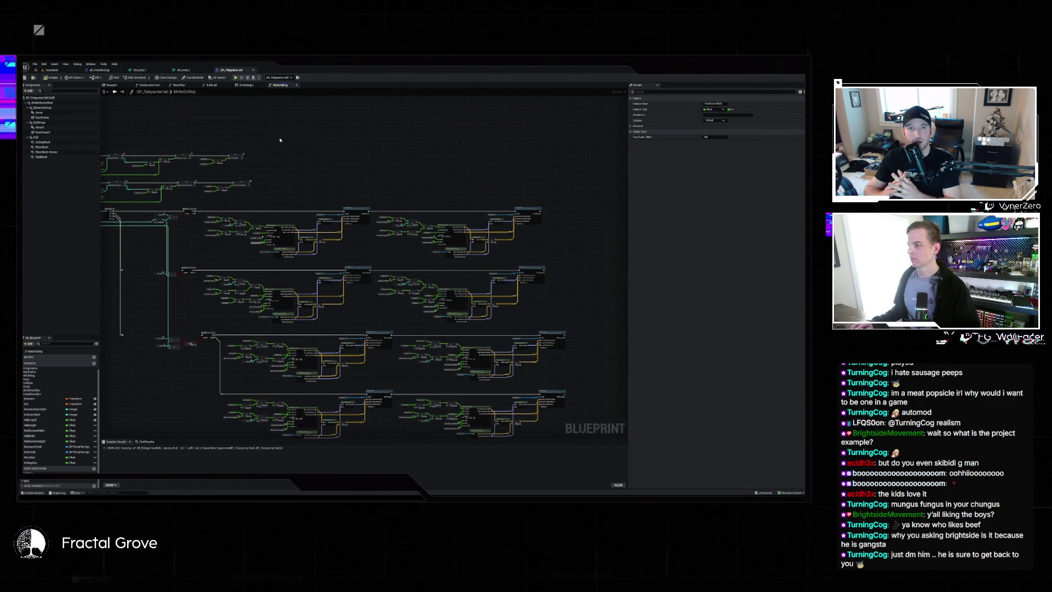
scroll(351, 125, up, 2)
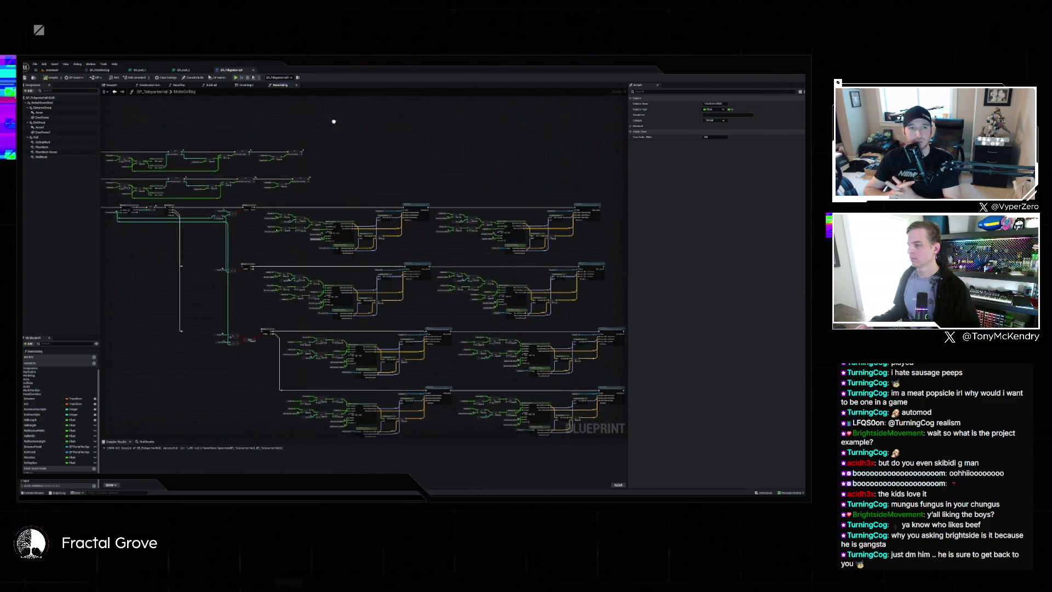
mouse_move(353, 124)
mouse_down()
mouse_move(410, 124)
mouse_move(358, 177)
mouse_up()
Select the MakeCeiling function in My Blueprint and delete it
scroll(408, 123, down, 3)
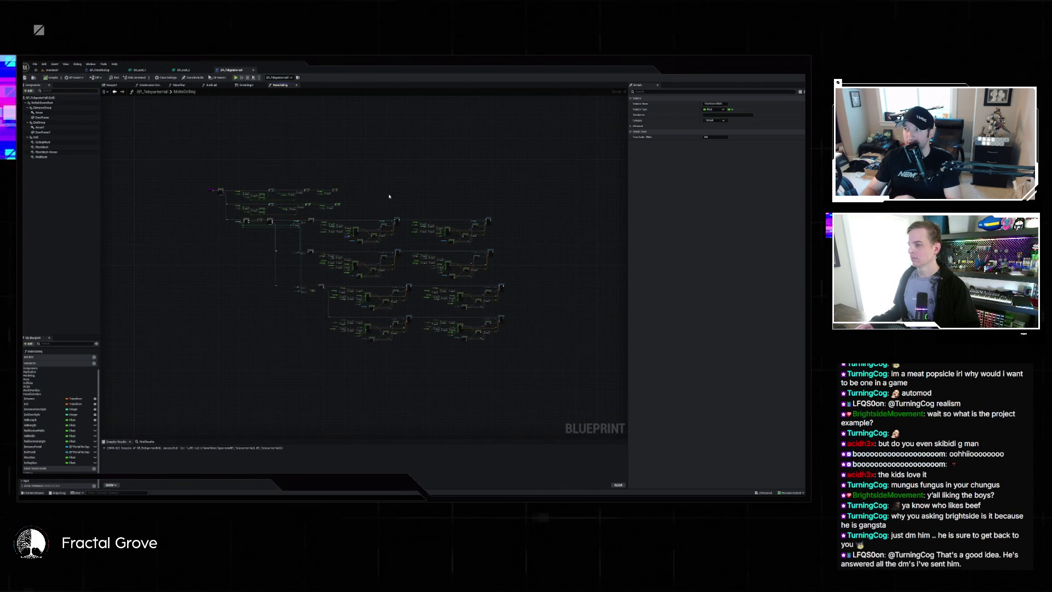
scroll(357, 196, up, 4)
scroll(290, 213, up, 3)
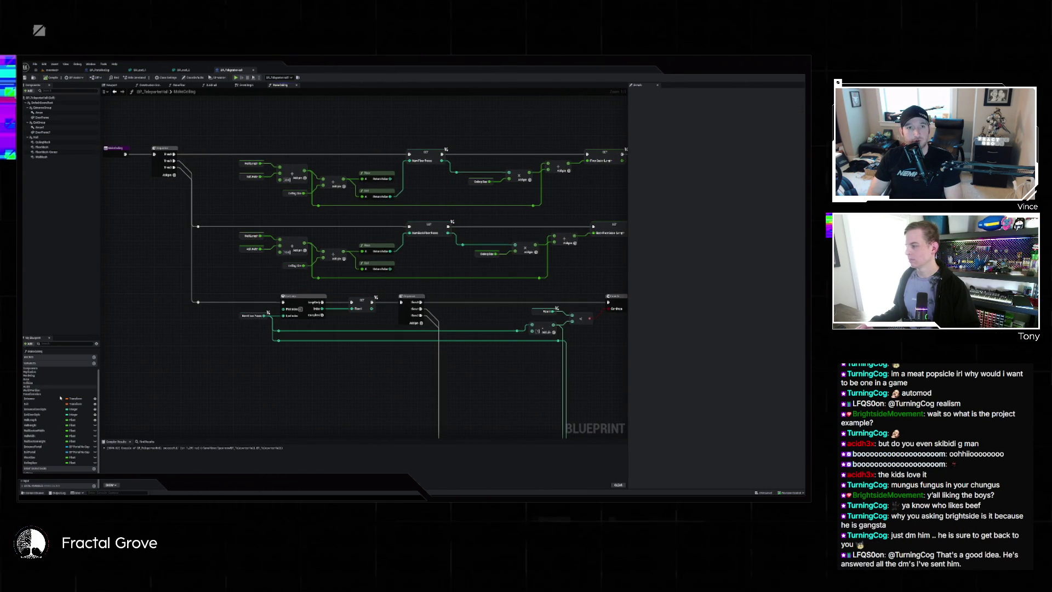
click(35, 351)
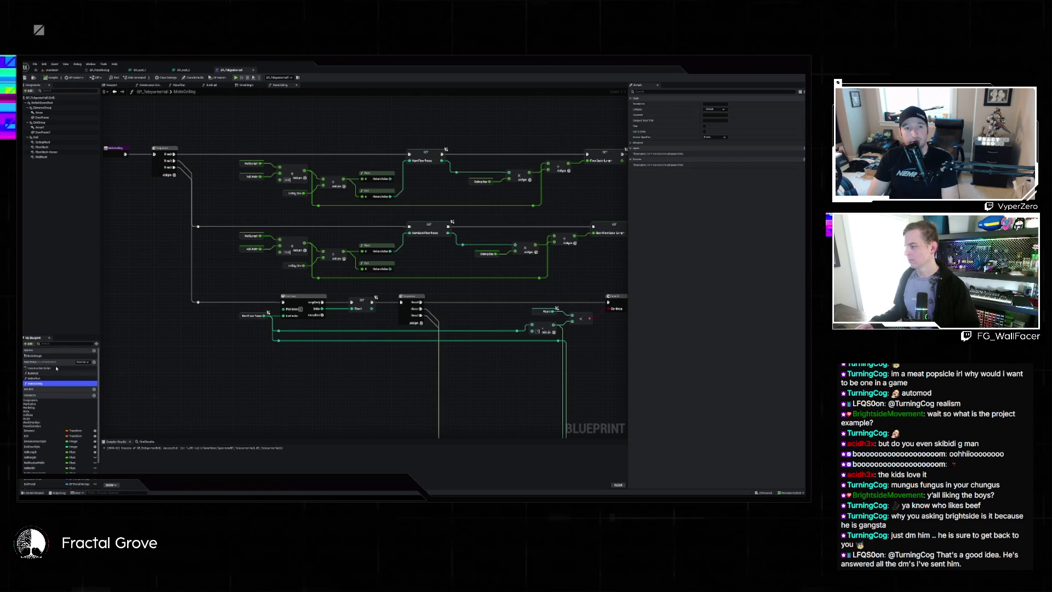
key(Delete)
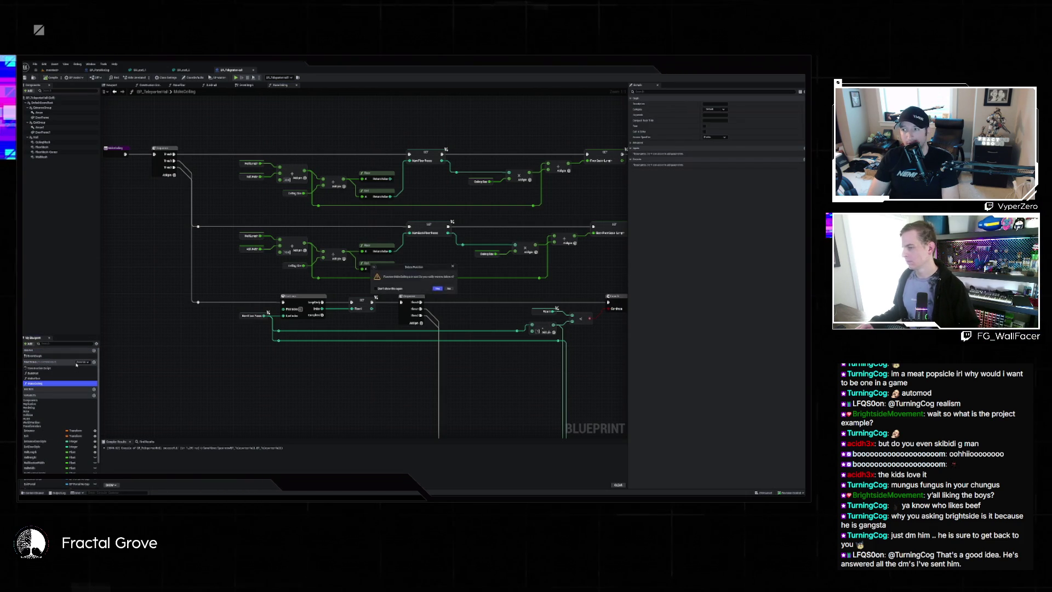
Confirm the deletion, then duplicate MakeFloor and rename the copy MakeCeiling
click(441, 289)
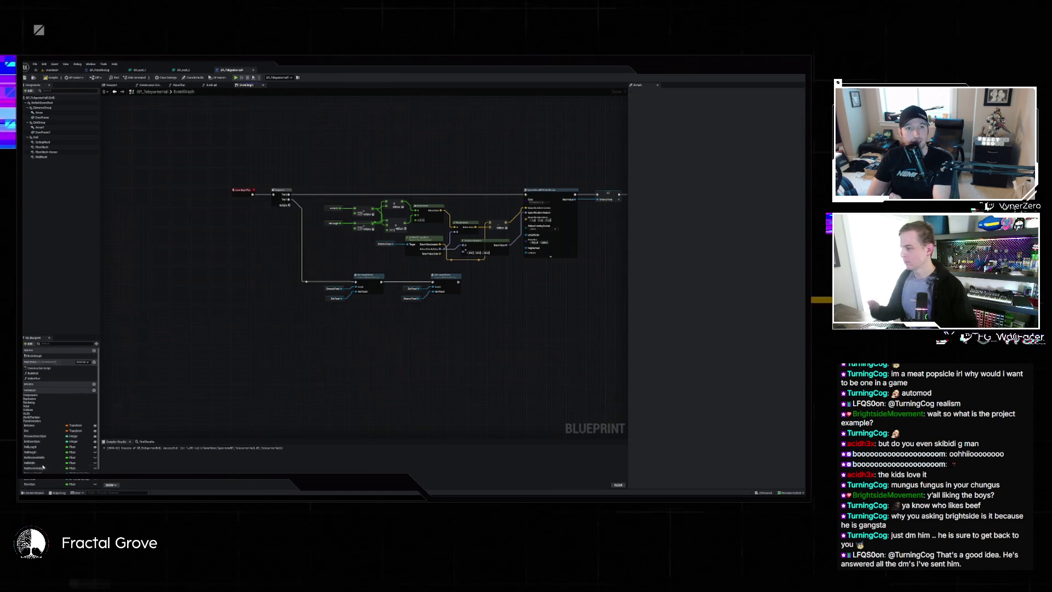
right_click(45, 380)
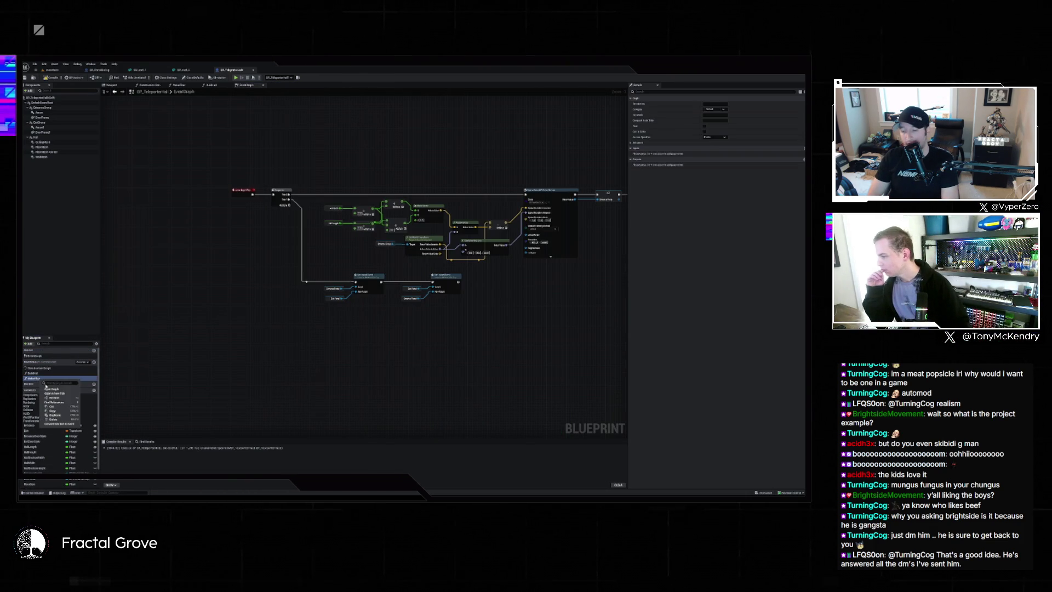
click(55, 414)
text(MakeCe)
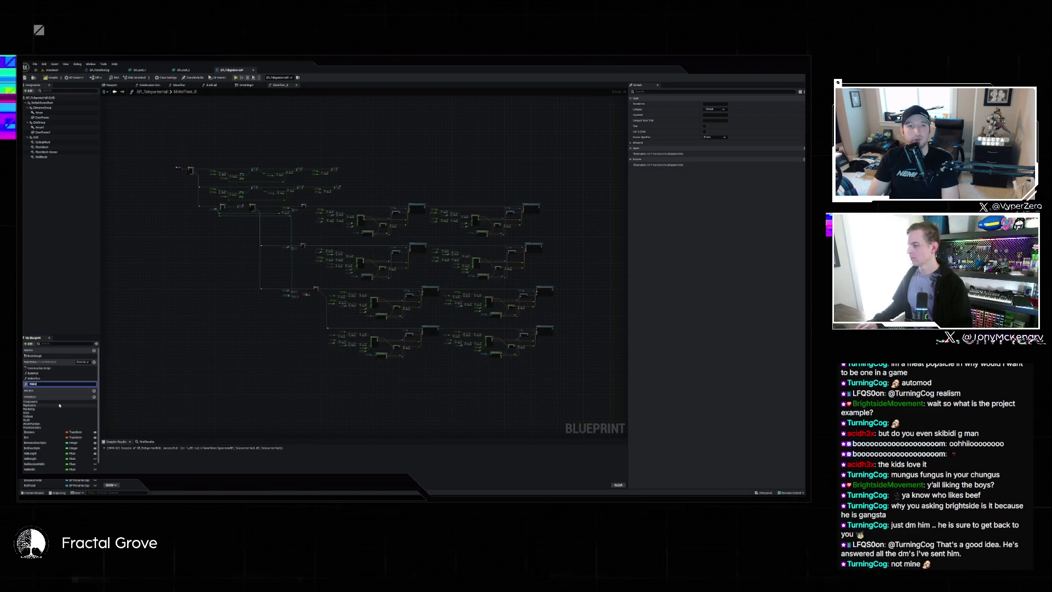
text(iling)
key(Return)
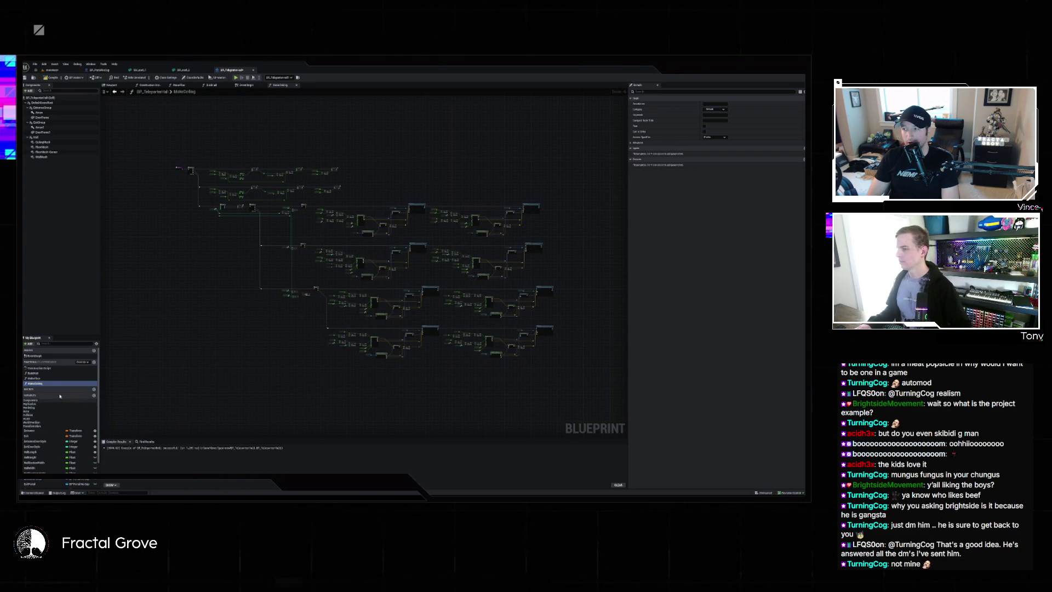
Wire the HalfHeight and HalfLength variables into the Make Transform Location Z inputs
scroll(299, 225, up, 5)
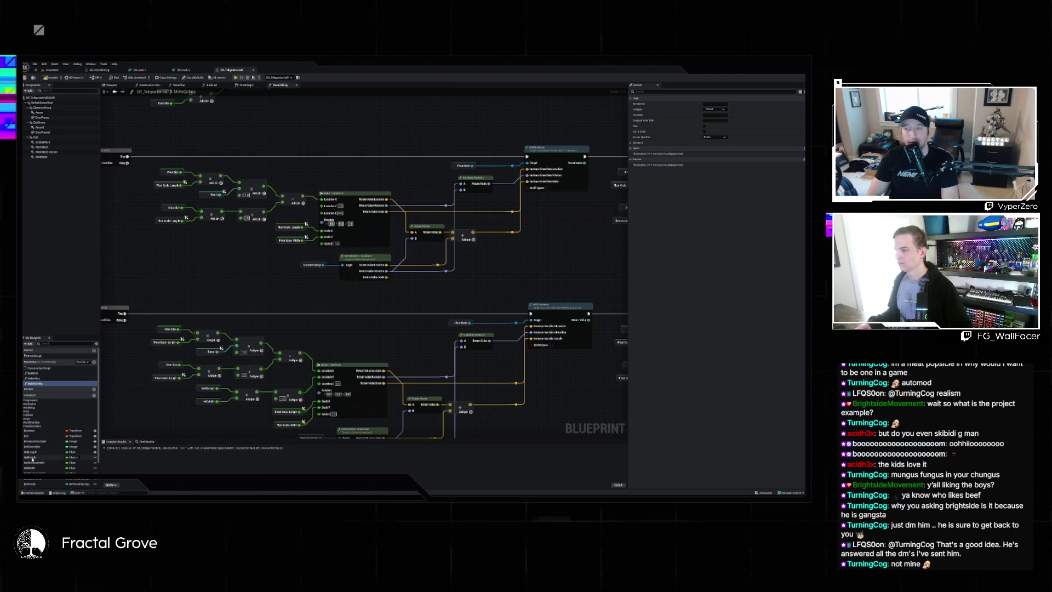
drag(32, 458, 272, 289)
drag(322, 214, 322, 215)
scroll(322, 219, down, 3)
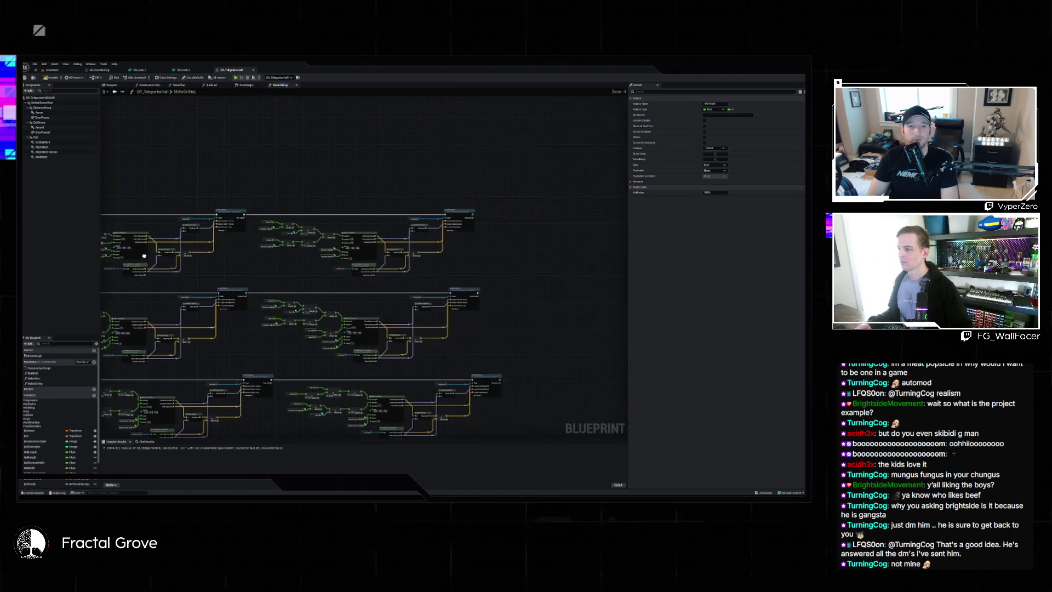
scroll(296, 252, up, 3)
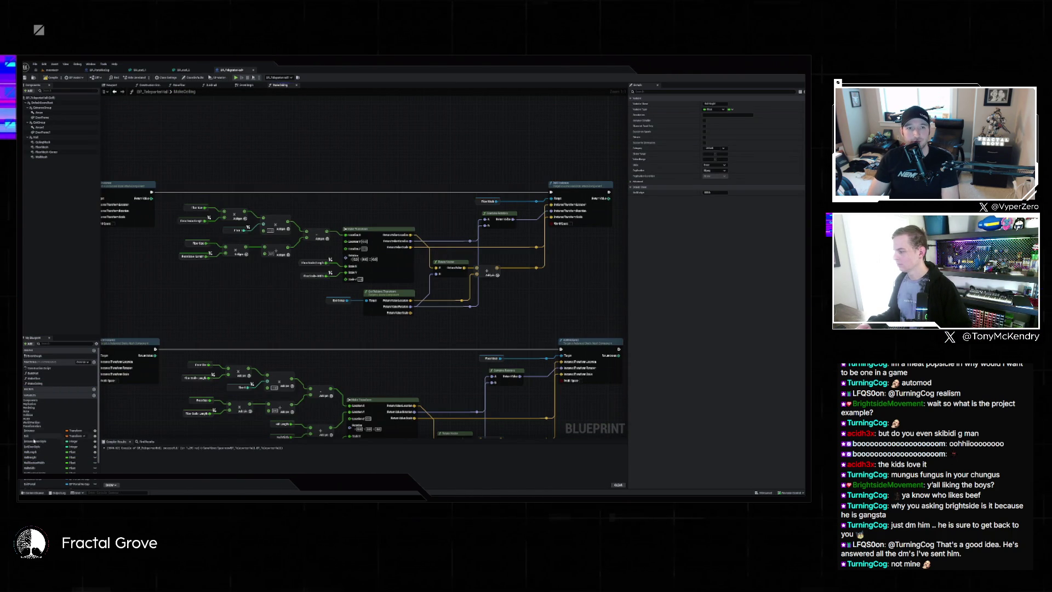
drag(34, 459, 356, 316)
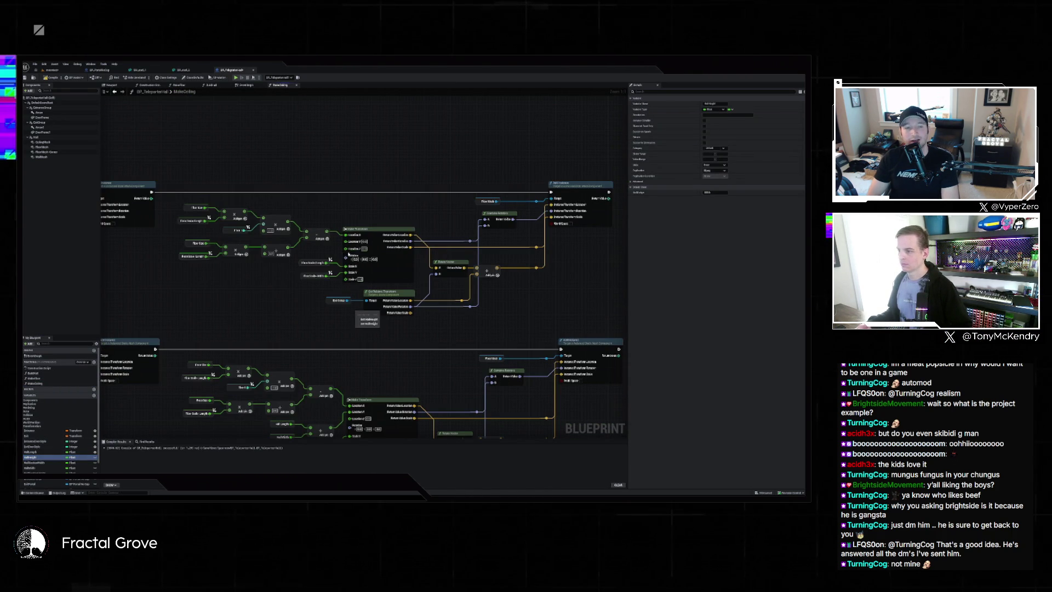
drag(33, 457, 344, 203)
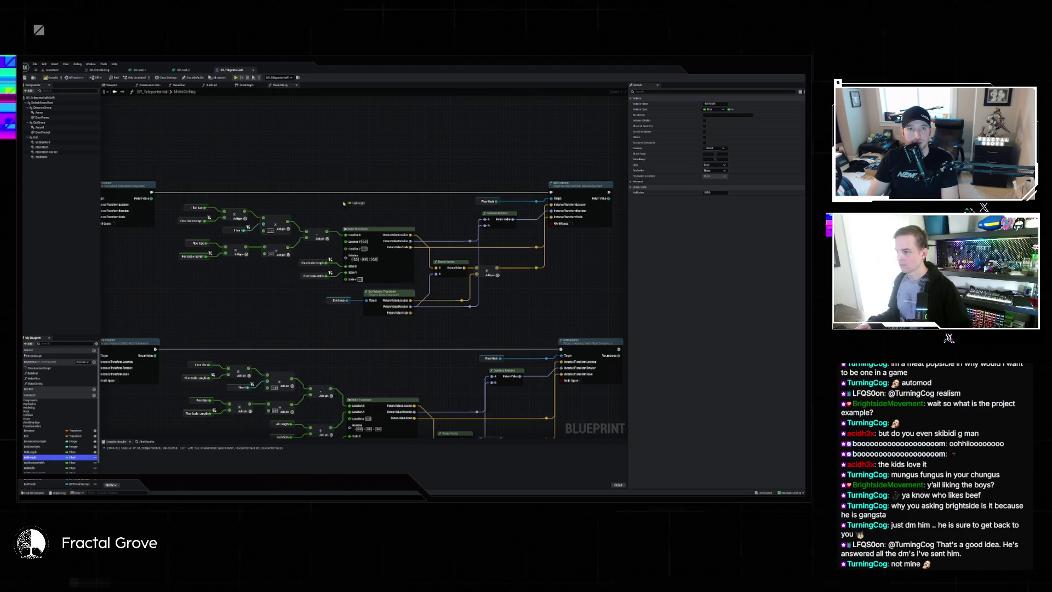
drag(346, 249, 347, 250)
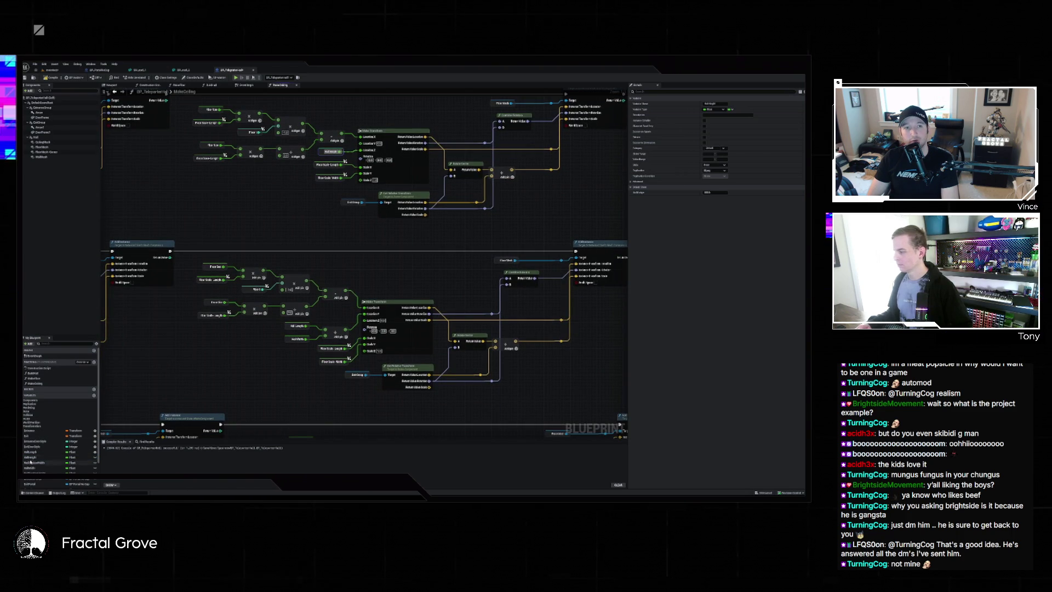
drag(371, 322, 576, 323)
drag(34, 455, 300, 288)
Connect a height variable to the remaining Make Transform's Location Z, then return to the level
drag(385, 374, 358, 208)
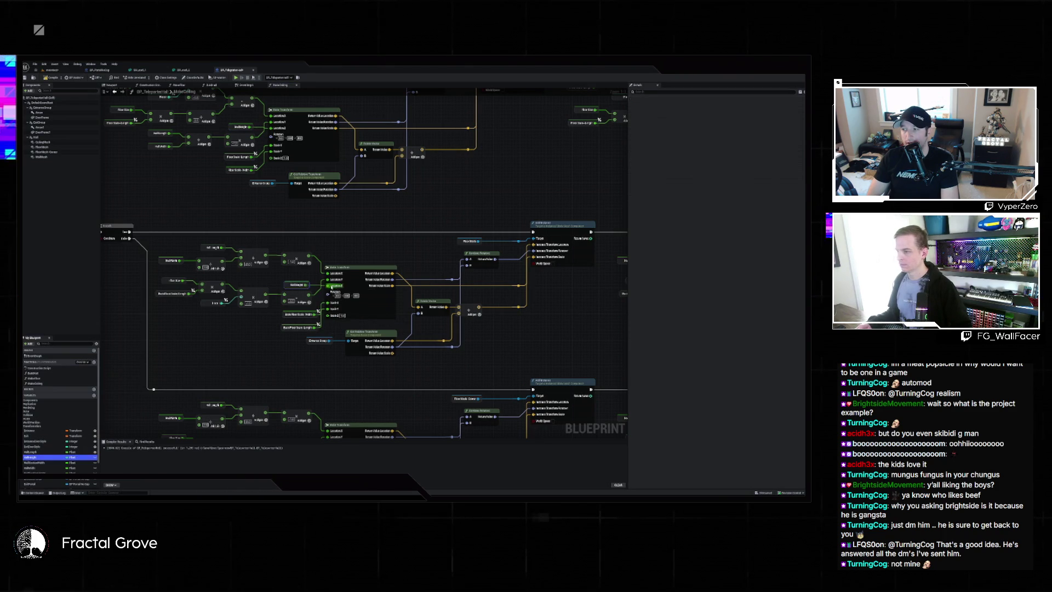
mouse_move(528, 346)
mouse_down()
mouse_move(429, 335)
mouse_move(162, 355)
mouse_up()
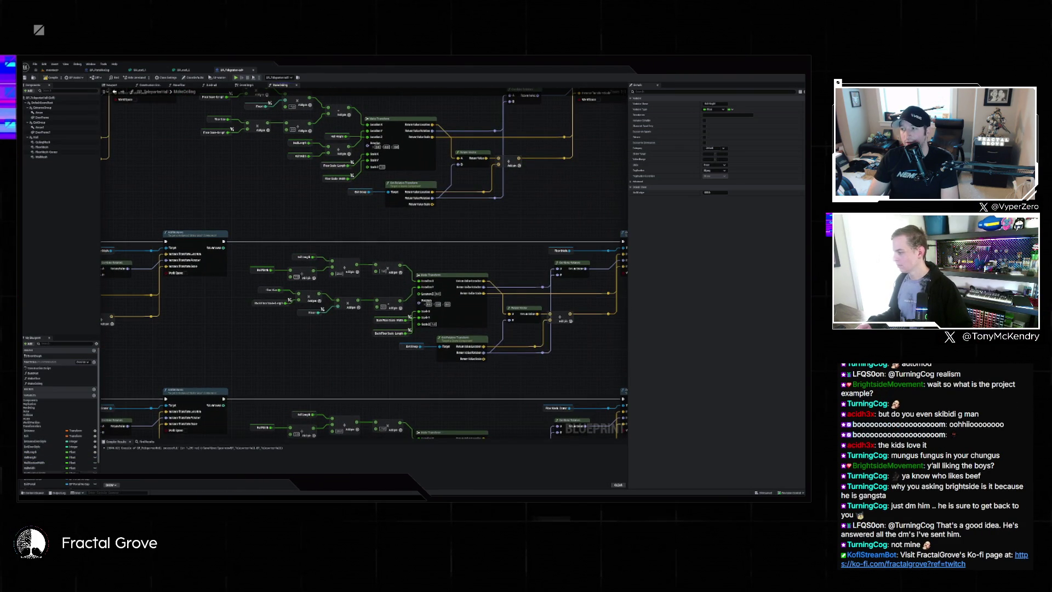
drag(33, 459, 398, 371)
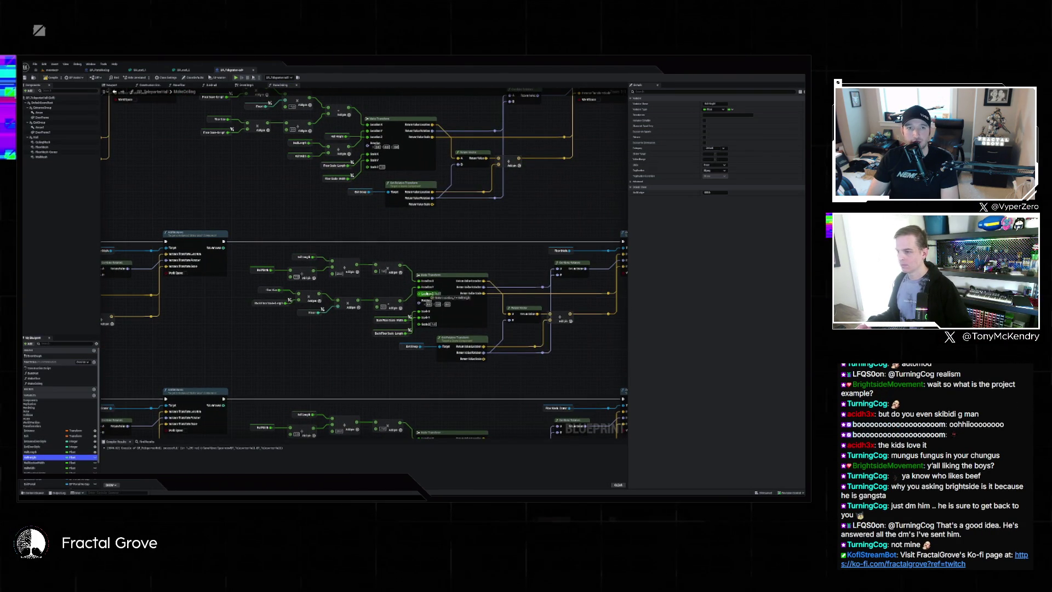
drag(422, 294, 422, 294)
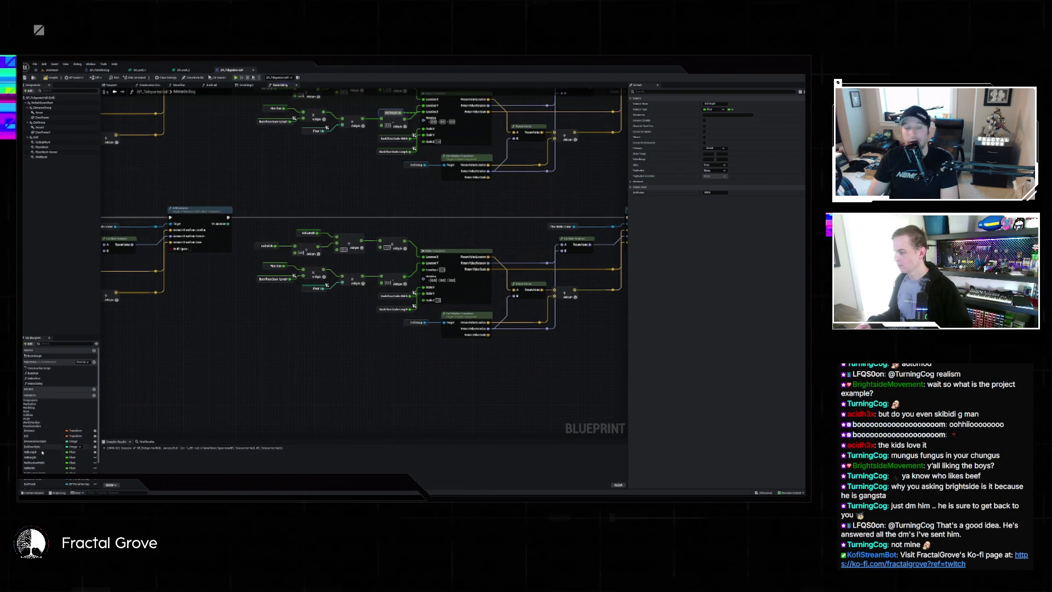
drag(575, 339, 454, 315)
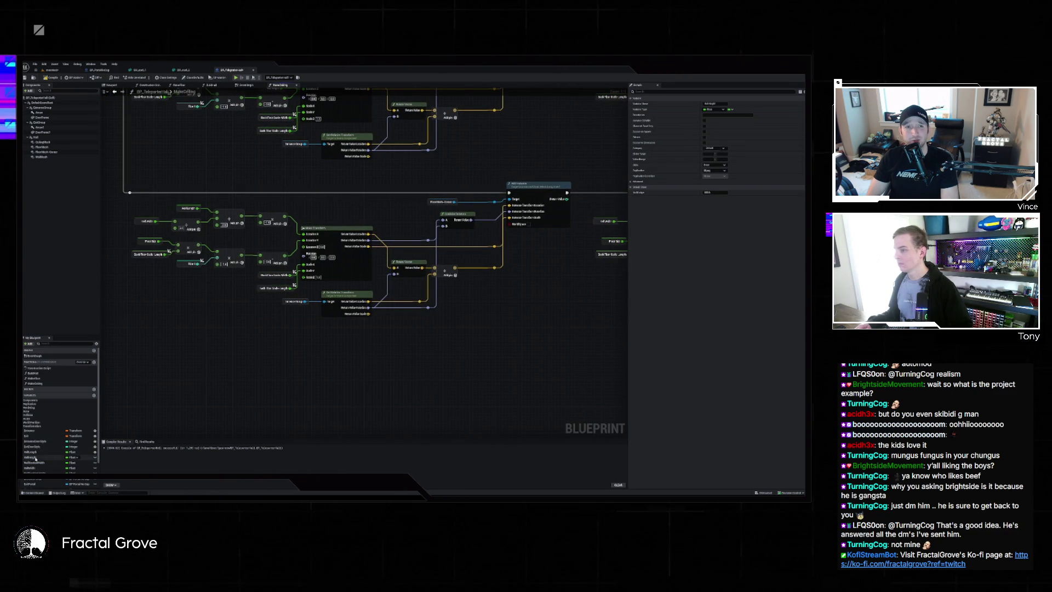
drag(290, 265, 302, 247)
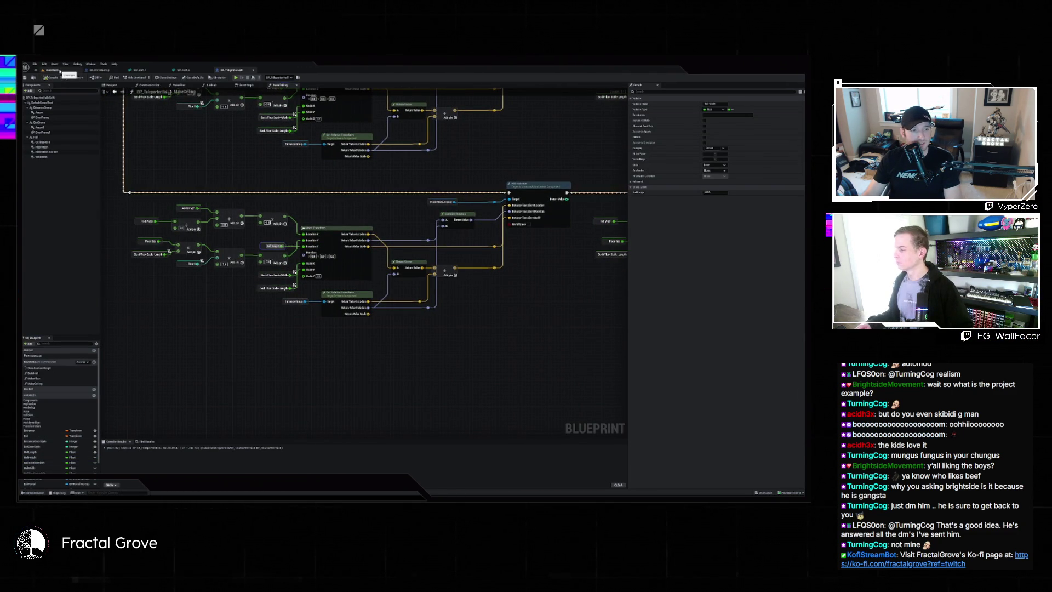
click(55, 70)
Leave modeling mode and fly the camera around the walled corridor to frame the small table
key(s)
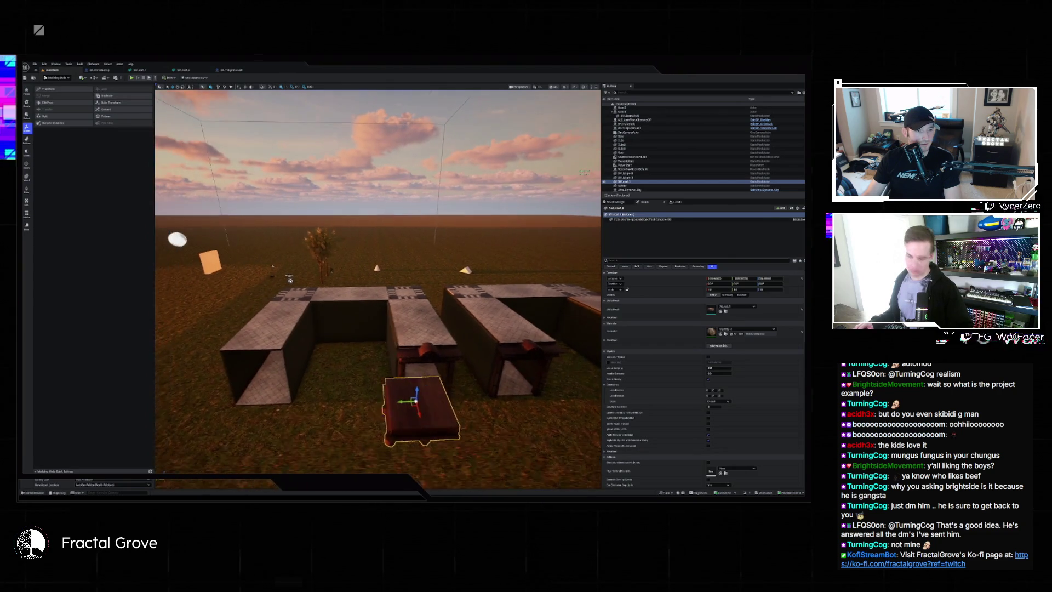
key(w)
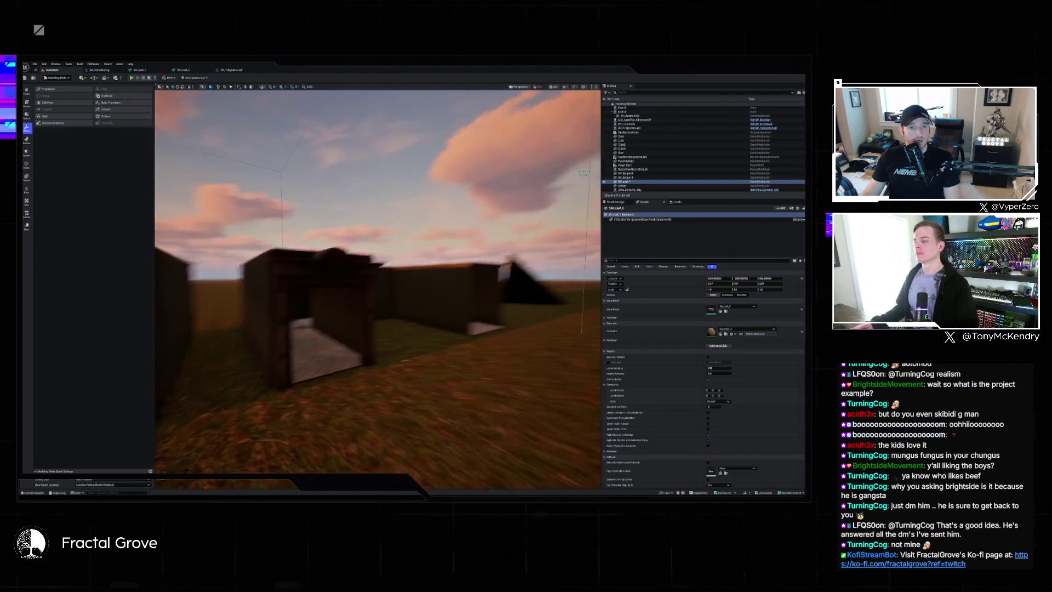
key(s)
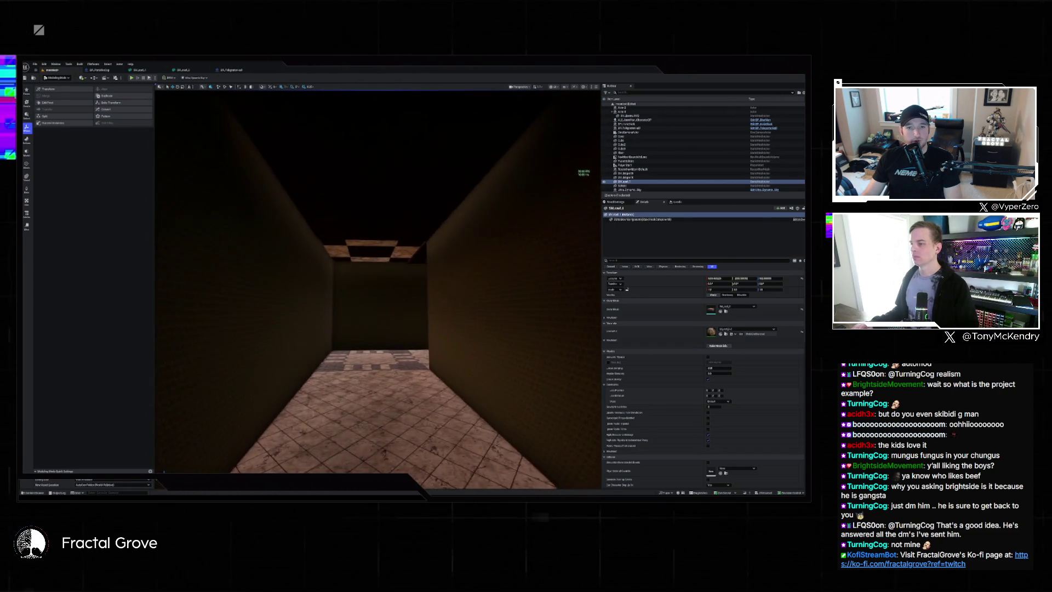
key(w)
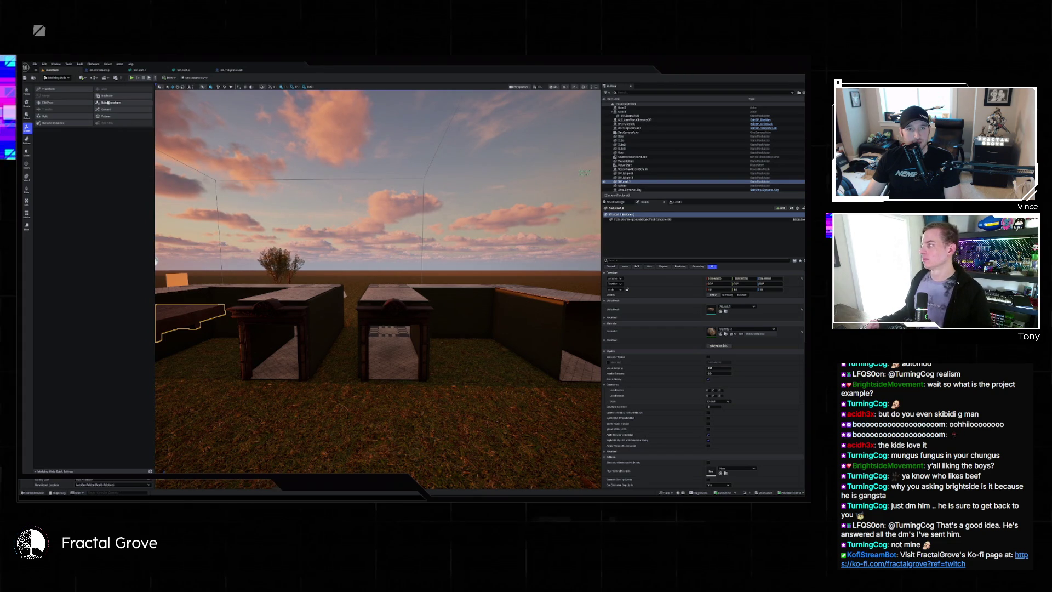
key(shift+1)
key(w)
key(f)
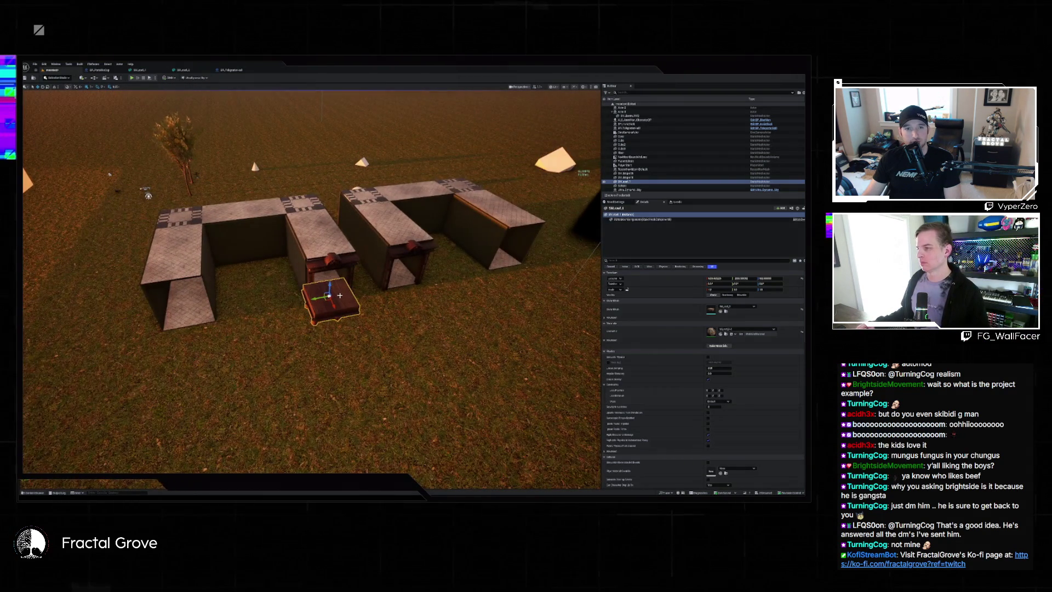
Delete the small table from the level and open the project's Assets folder in the Content Drawer
key(Delete)
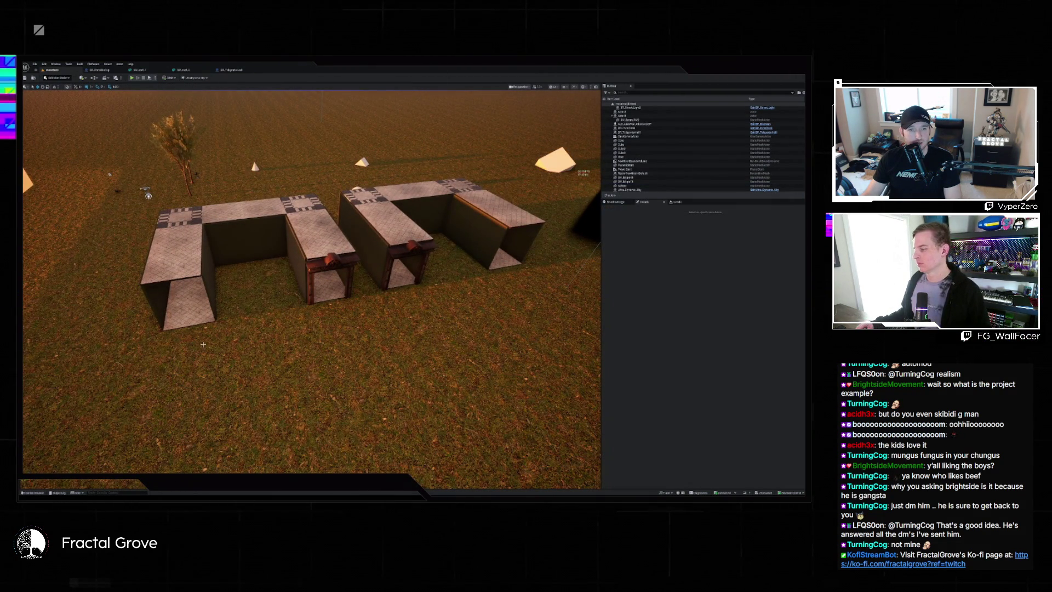
click(33, 492)
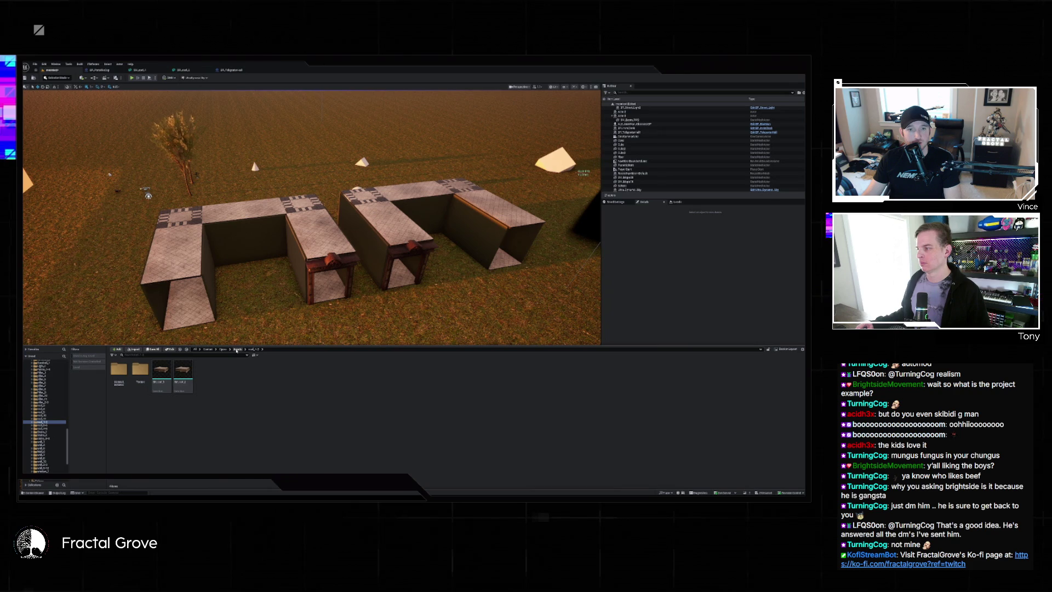
click(237, 348)
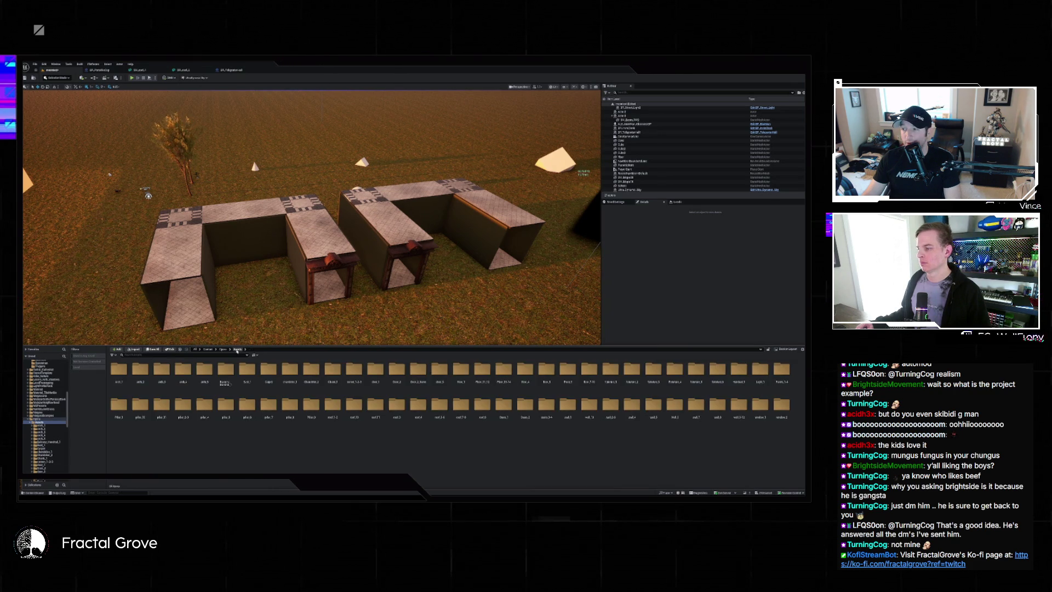
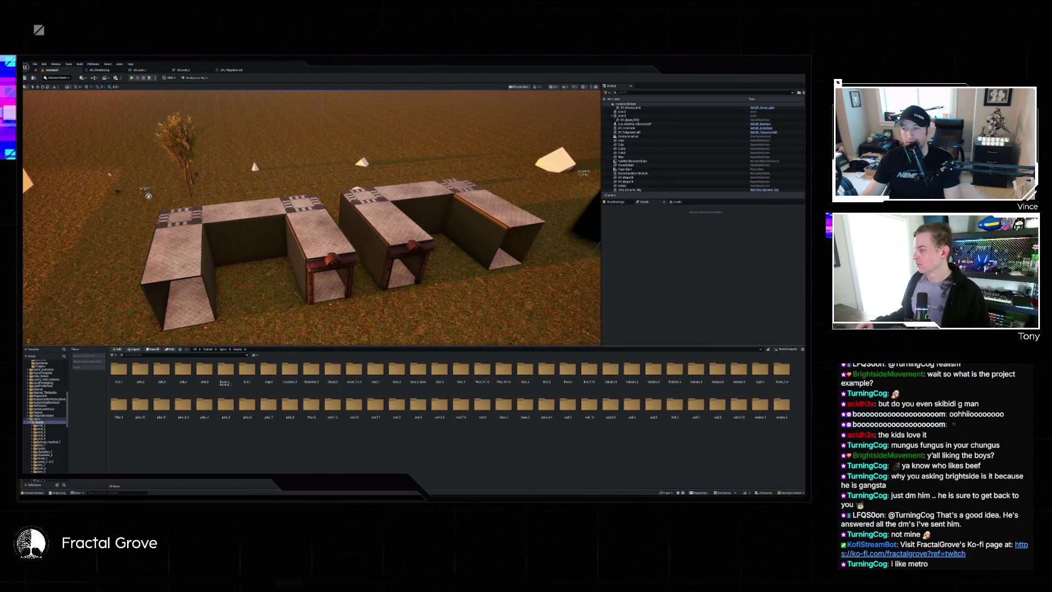
Hide the Content Drawer and fly into, out of and over the row of generated boxes
key(ctrl+space)
key(w)
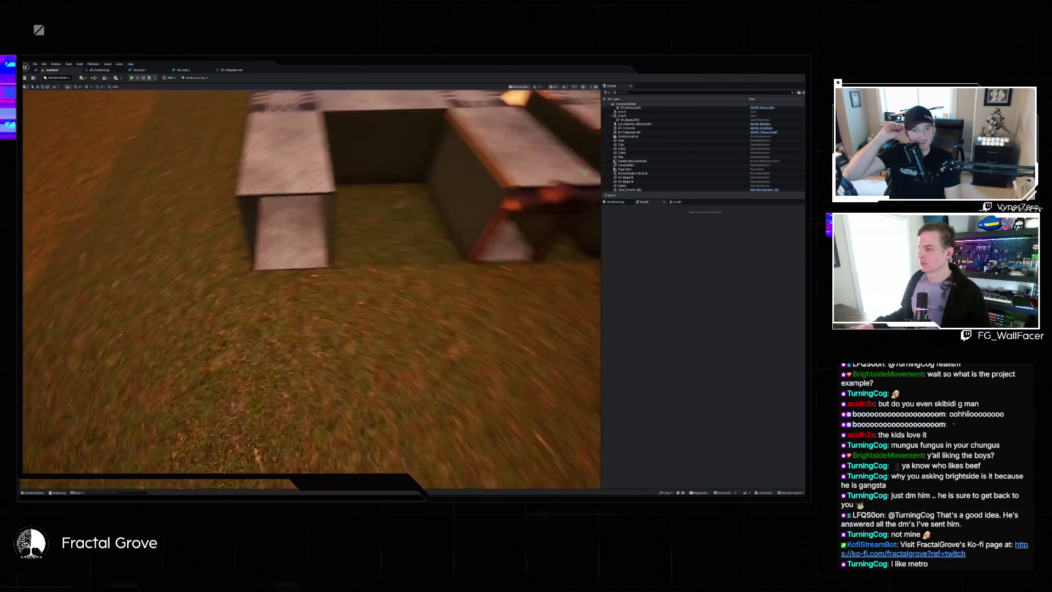
key(s)
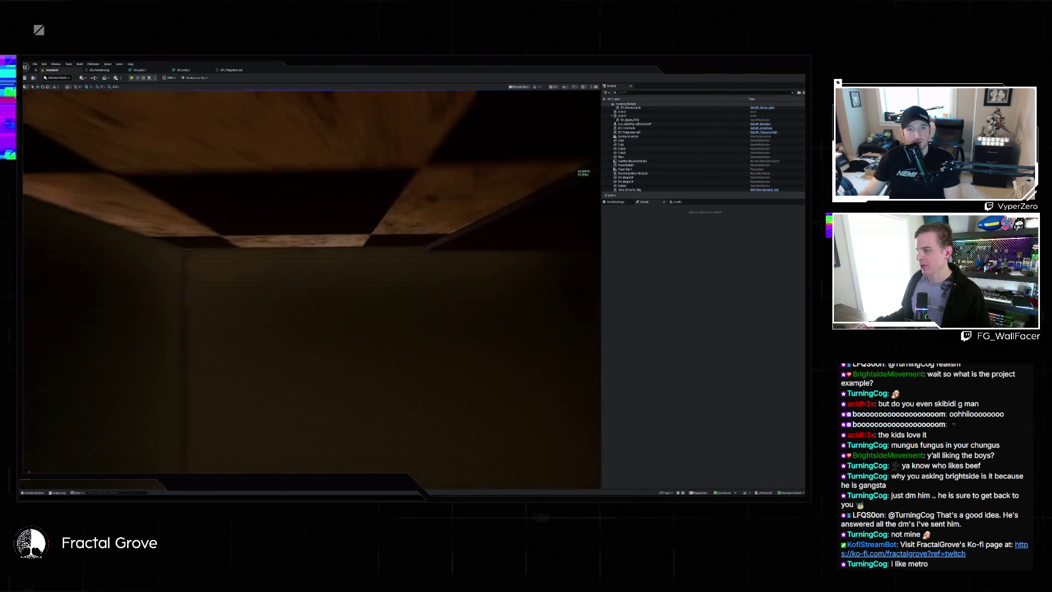
key(s)
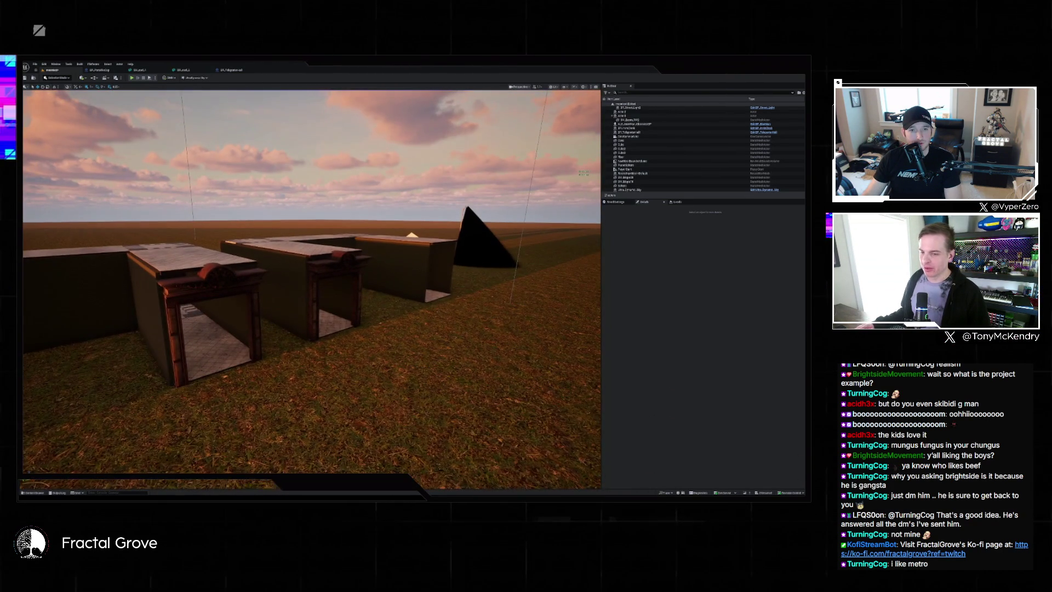
key(w)
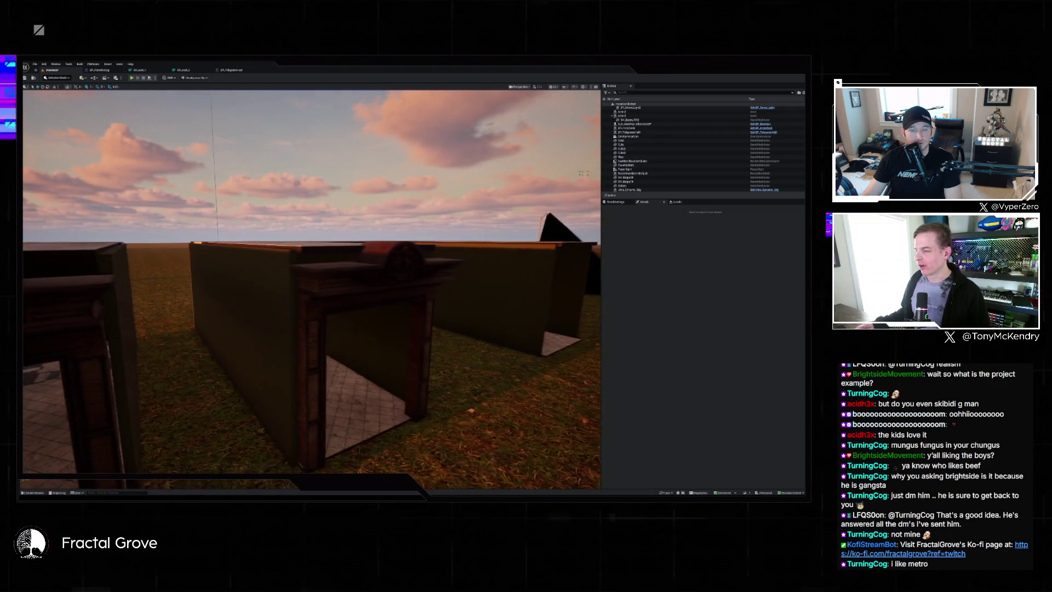
key(w)
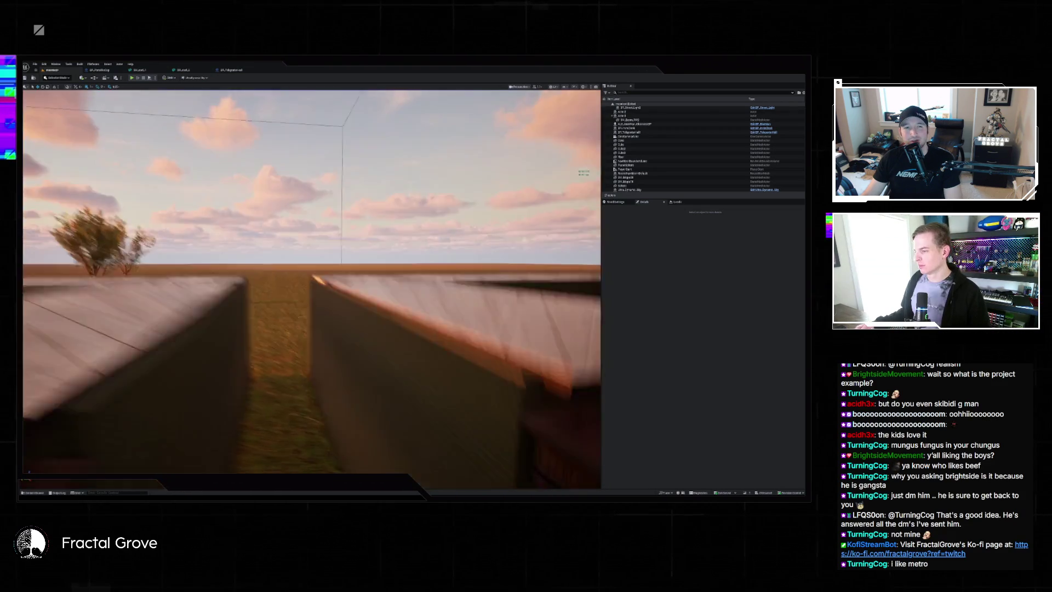
key(s)
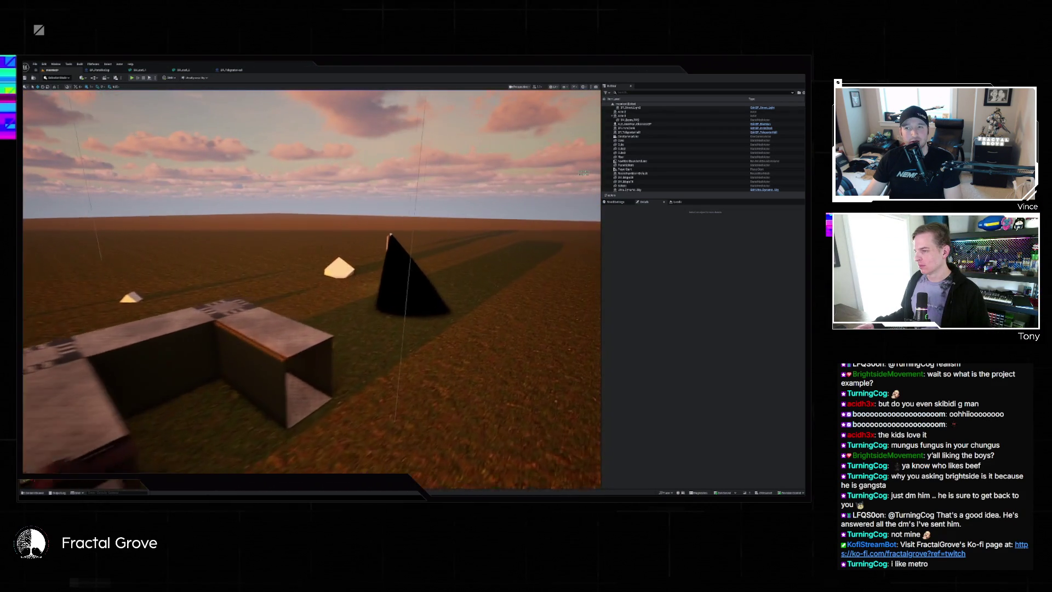
Fly down the tiled corridor to check the corner wall seam, then rise above the room
key(w)
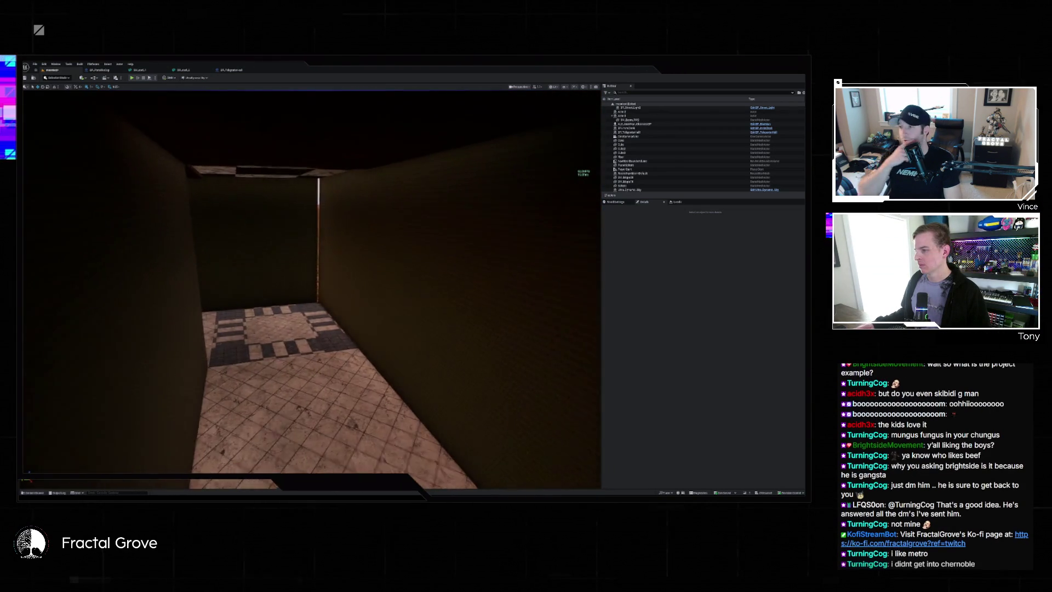
key(w)
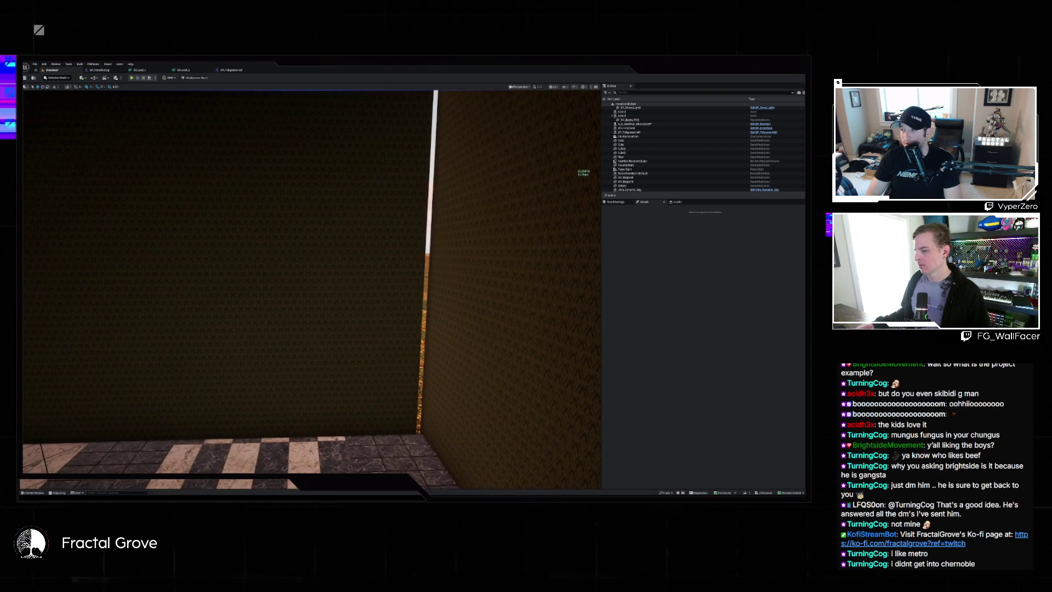
key(d)
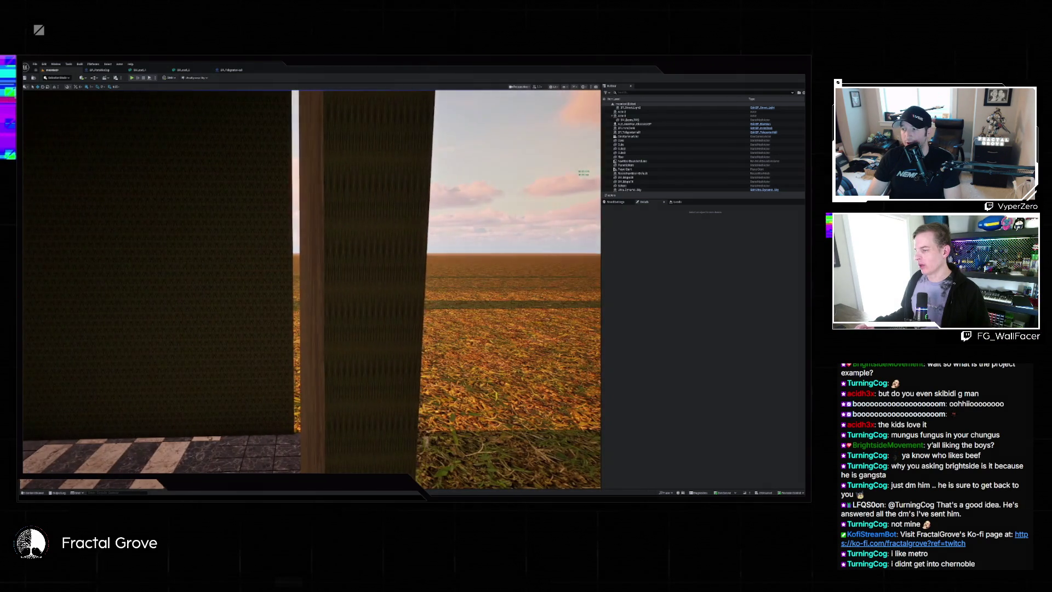
key(a)
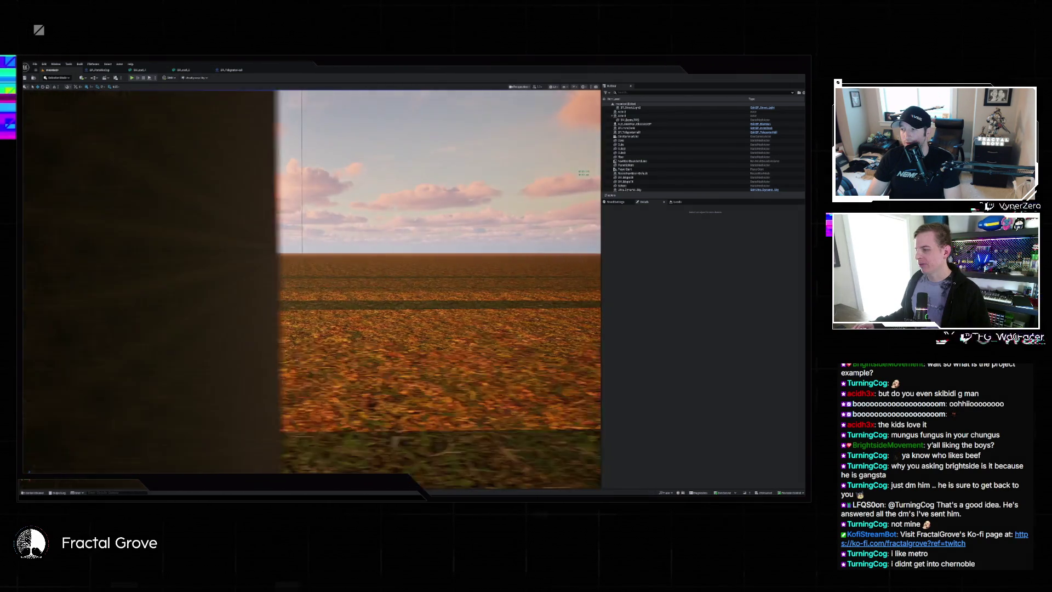
key(a)
key(d)
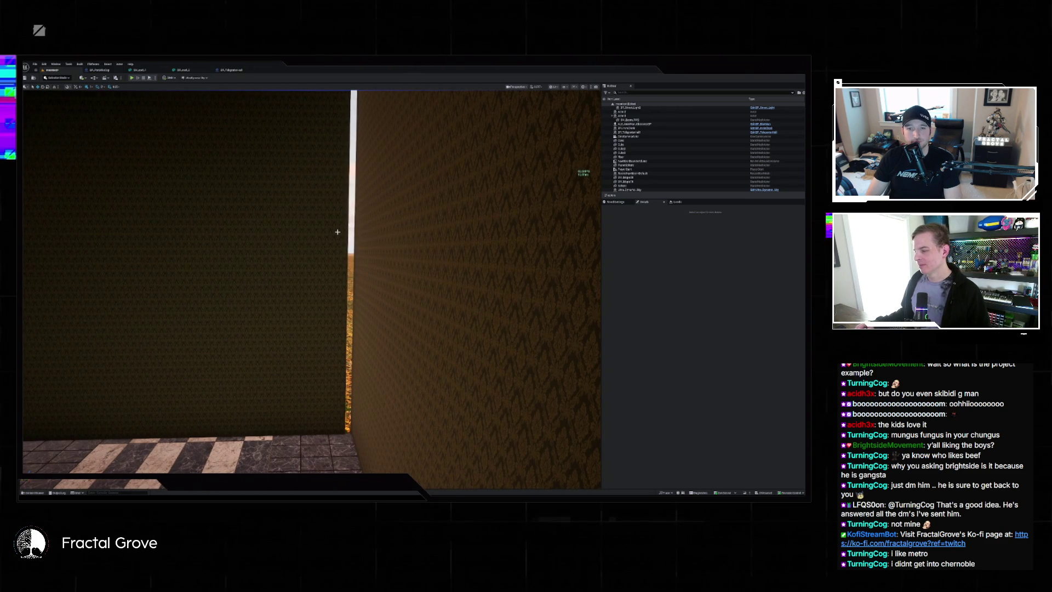
key(s)
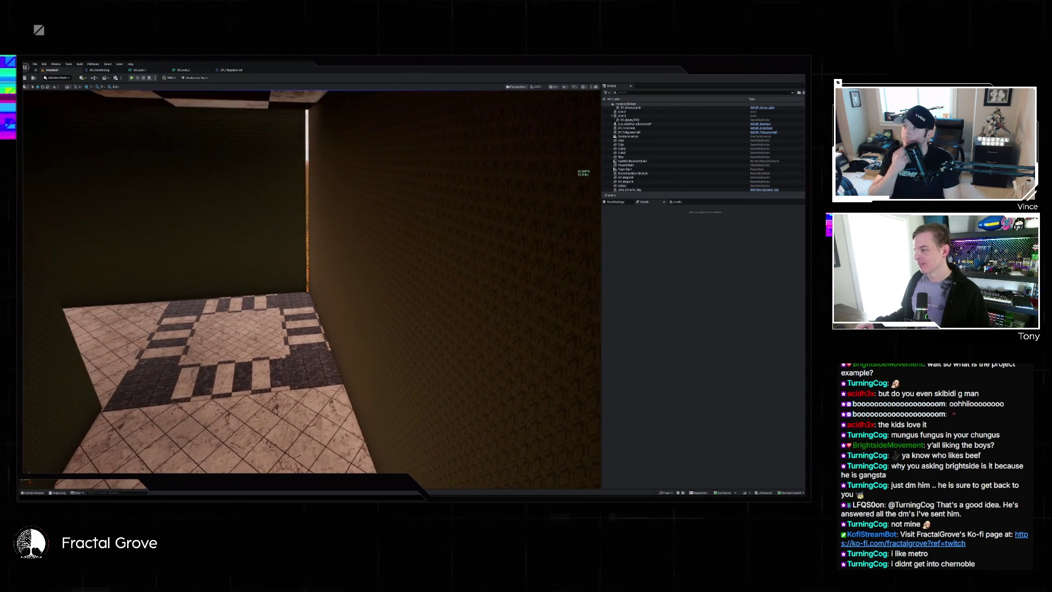
key(e)
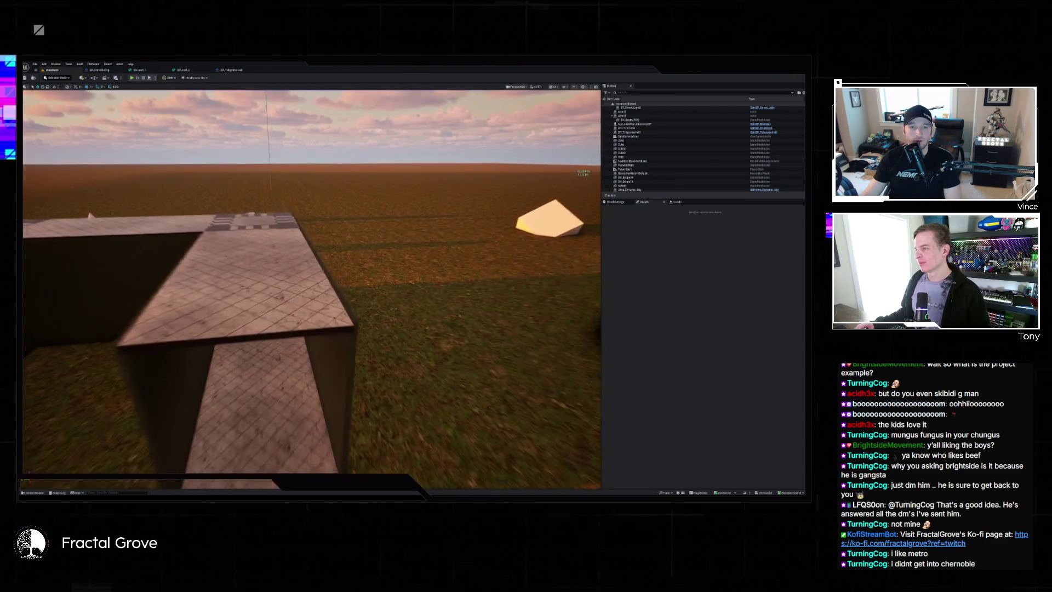
key(e)
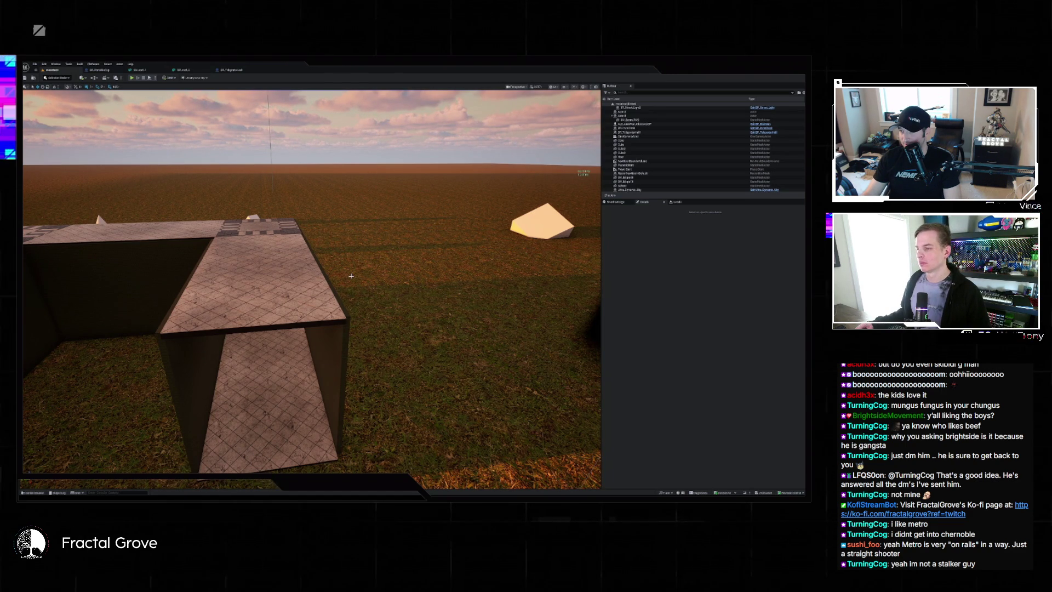
Survey the corridor and the gaps between walls, then bring up the BP_TeleporterWall graph
mouse_move(351, 275)
mouse_down()
mouse_move(285, 276)
mouse_move(351, 257)
mouse_move(389, 262)
mouse_move(389, 197)
mouse_move(299, 186)
mouse_move(390, 277)
mouse_up()
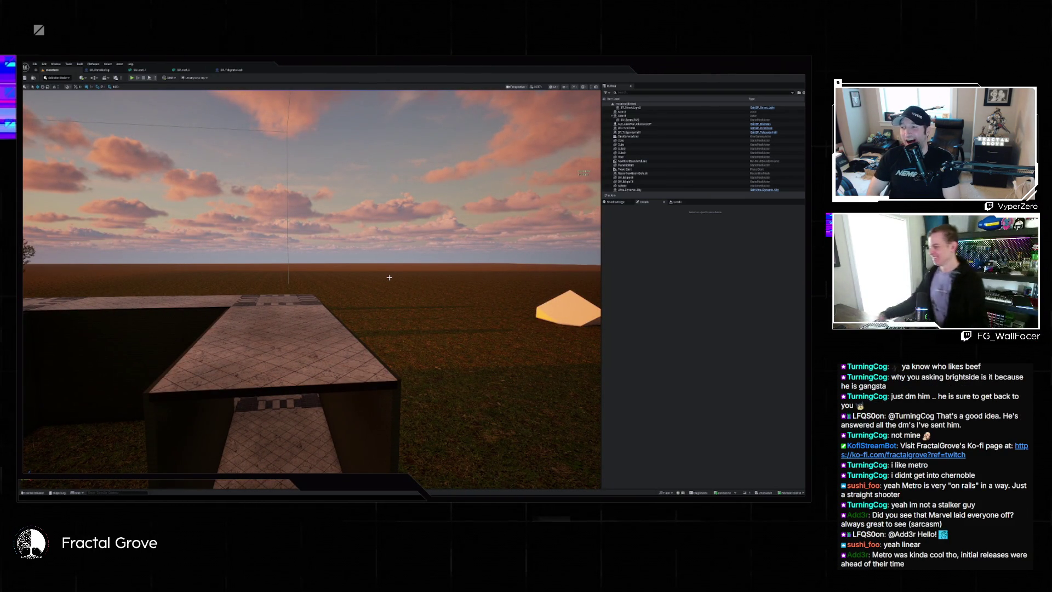
key(w)
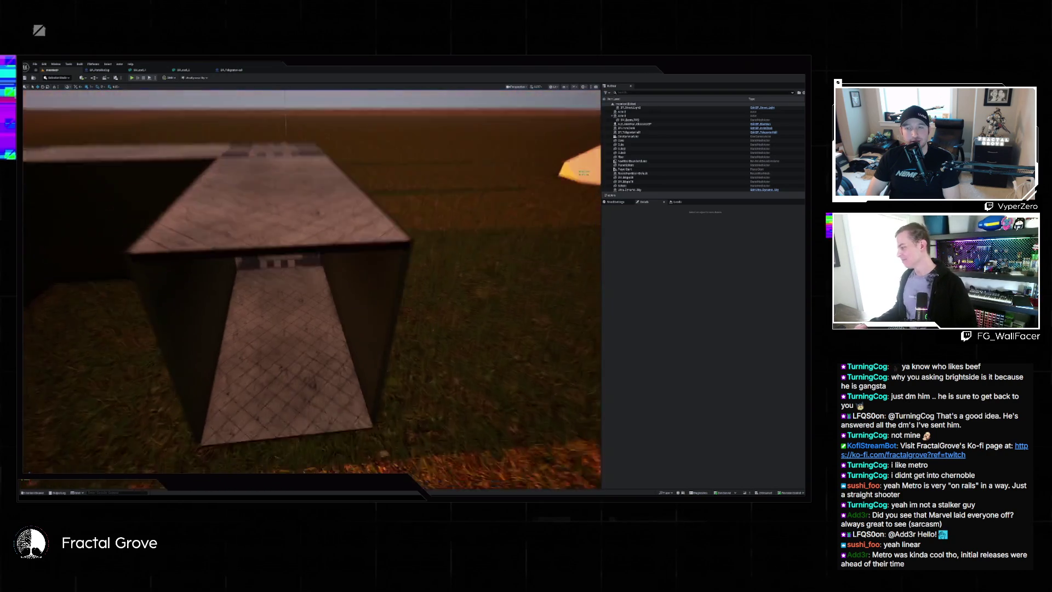
key(a)
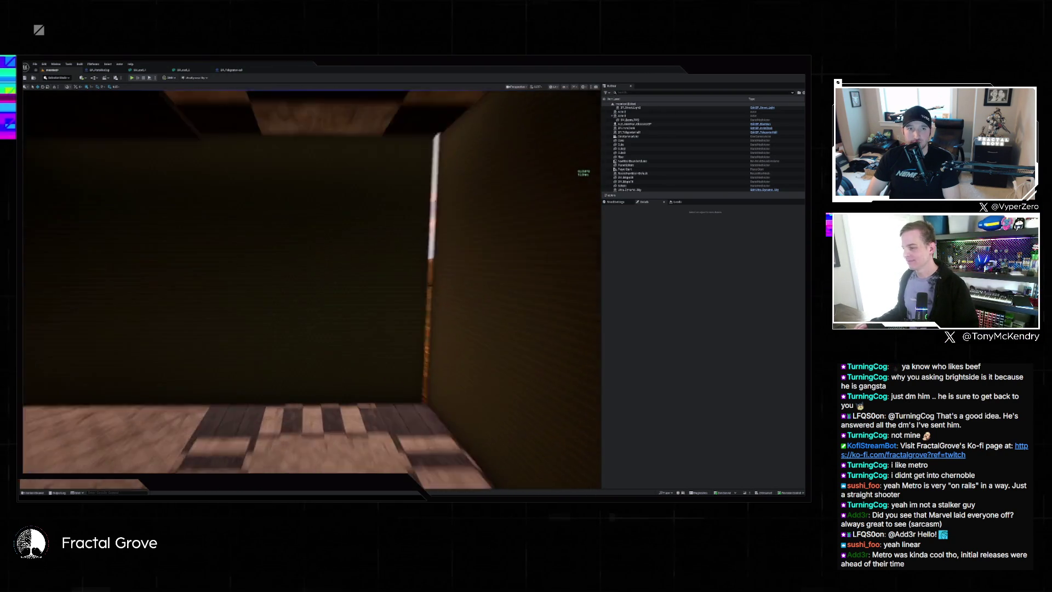
key(e)
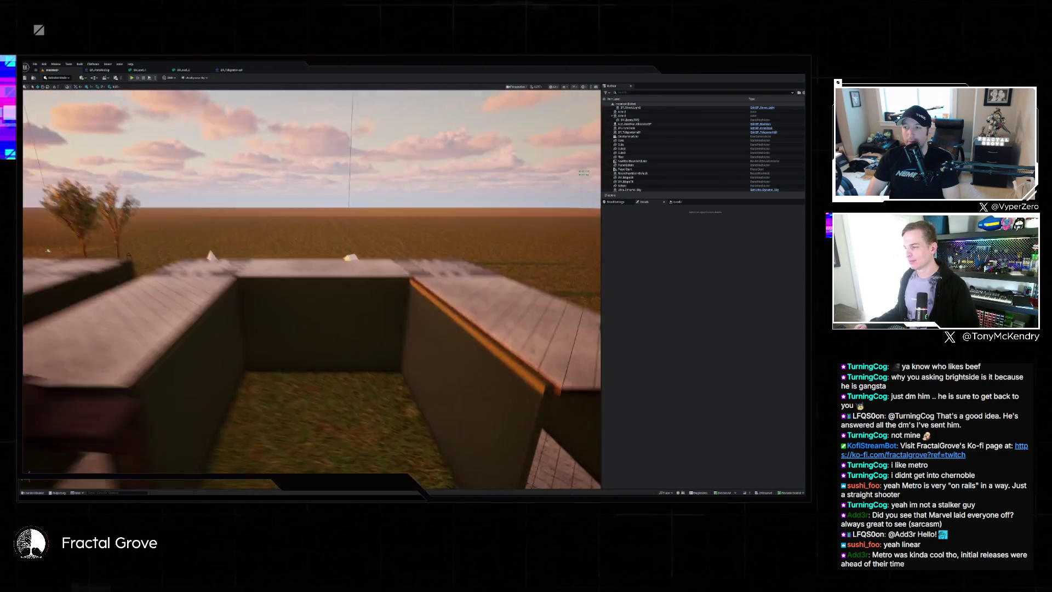
key(w)
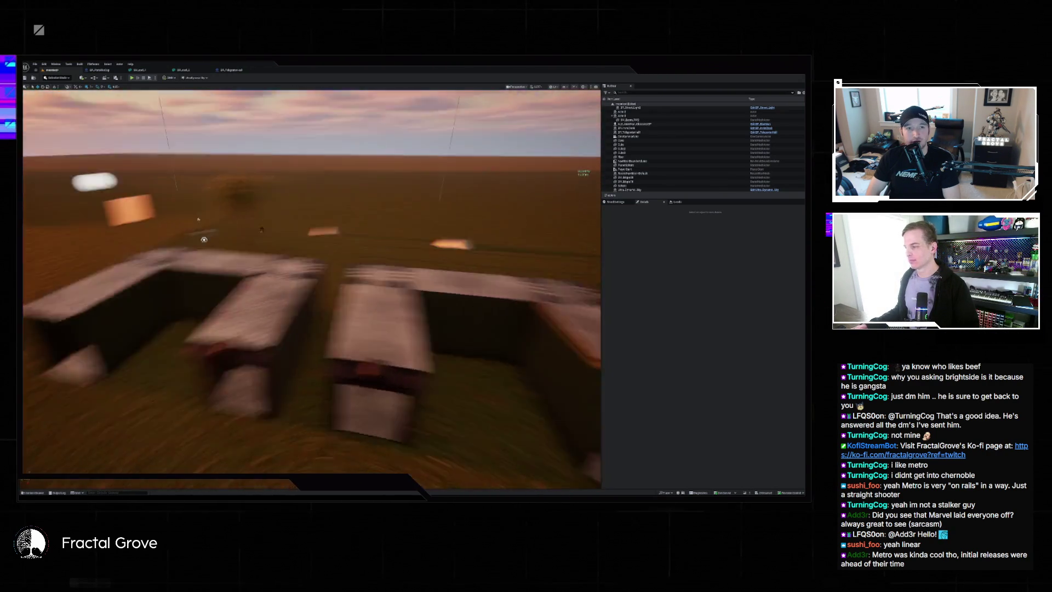
key(q)
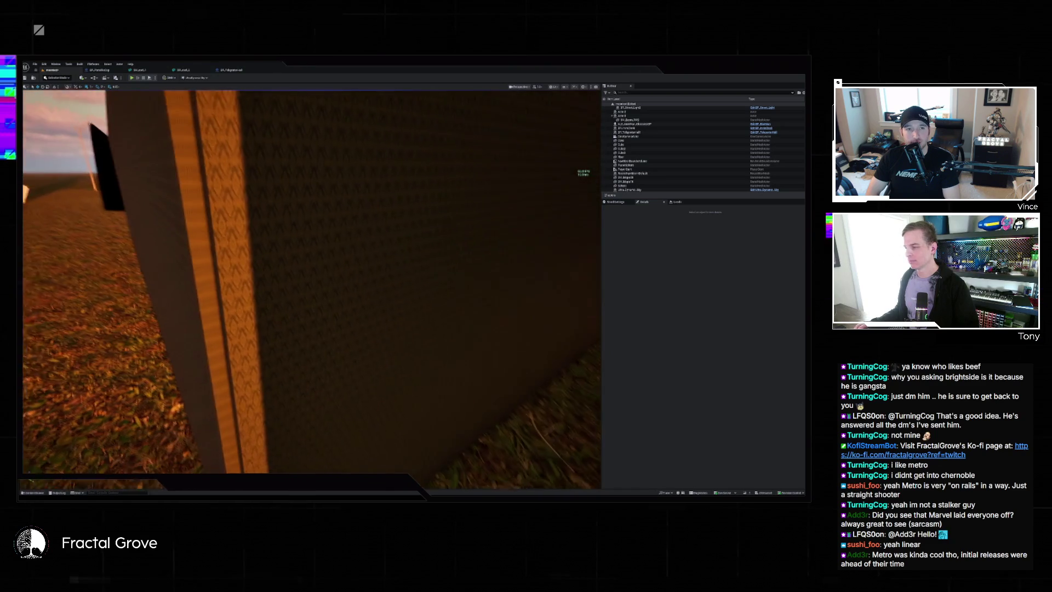
key(s)
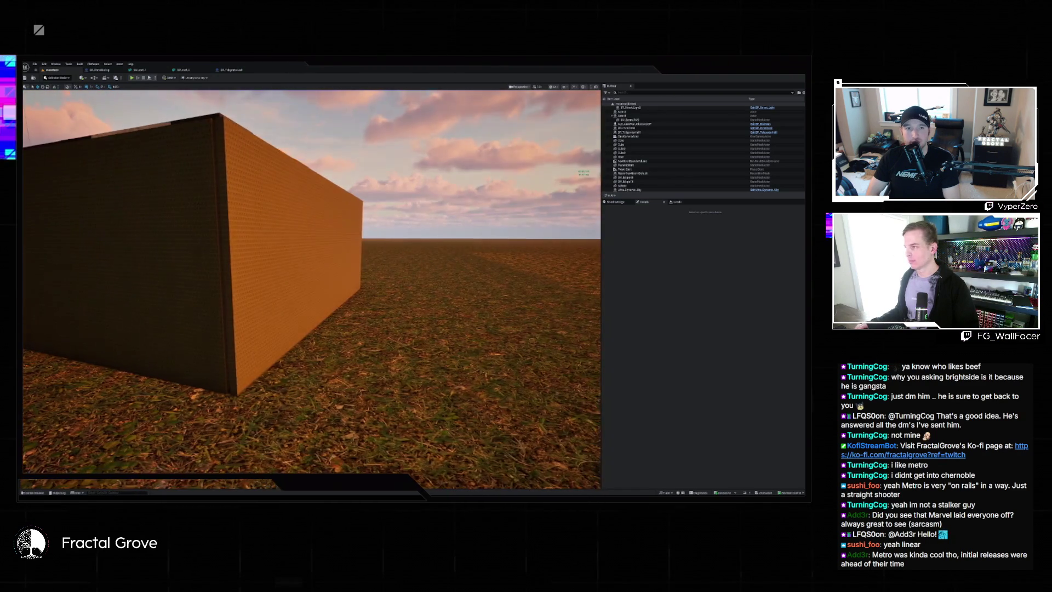
key(e)
key(e)
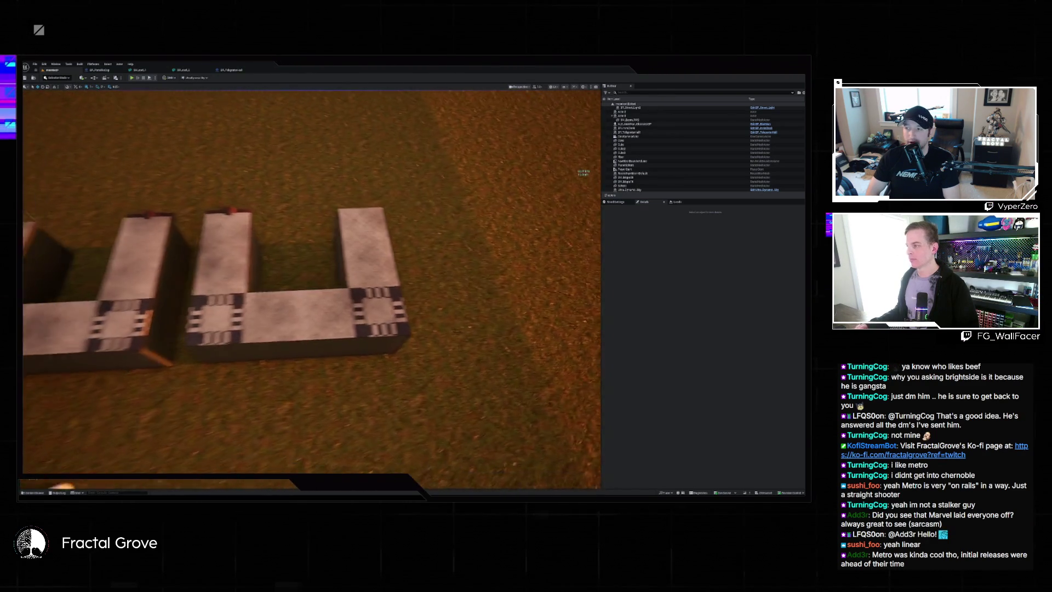
click(234, 71)
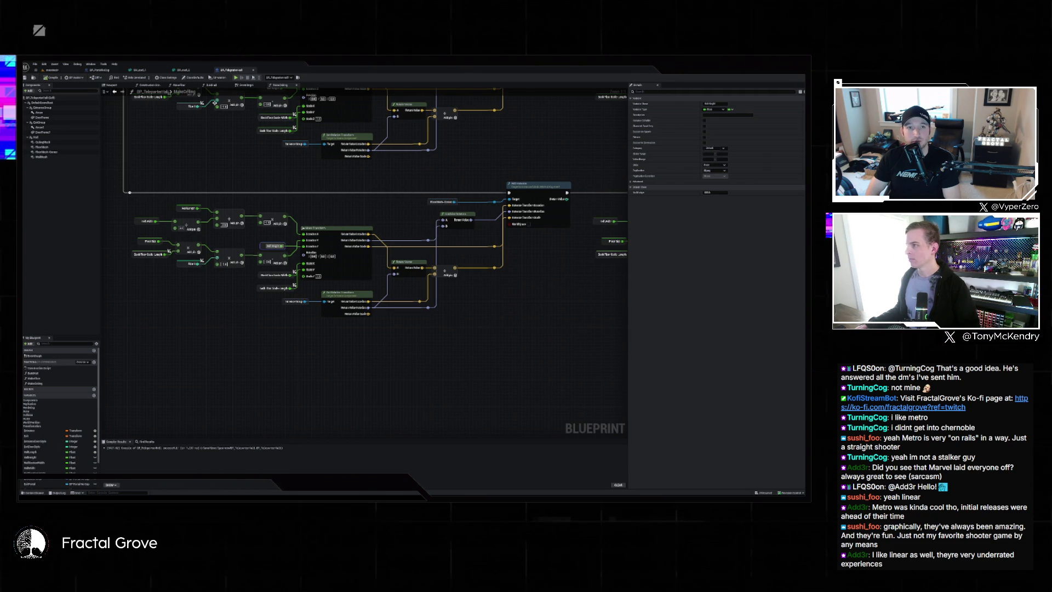
Zoom into the BuildWall function graph and select its Make Ceiling node
click(213, 86)
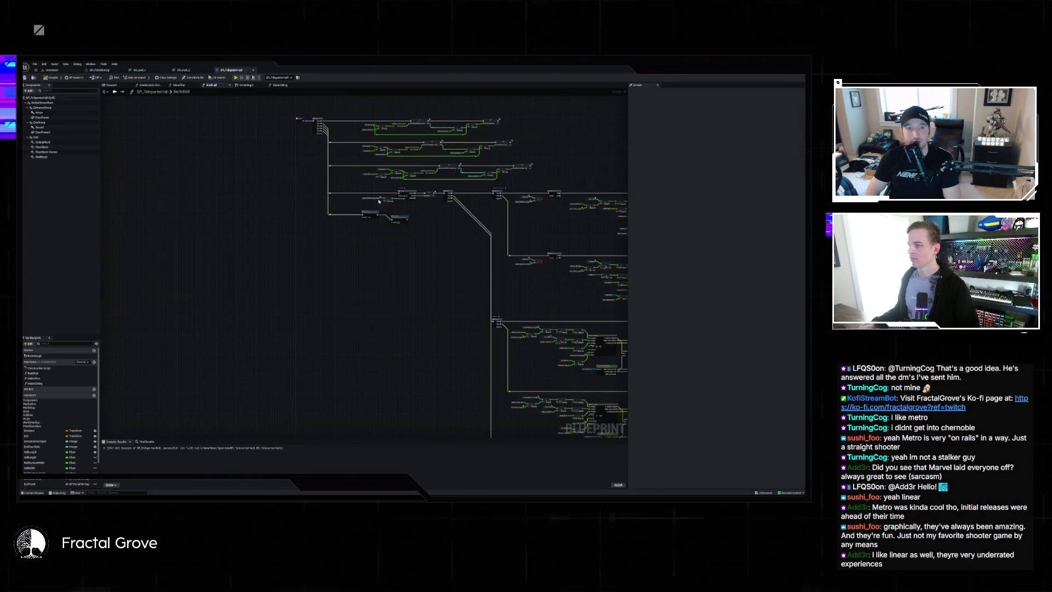
scroll(379, 201, up, 5)
click(404, 232)
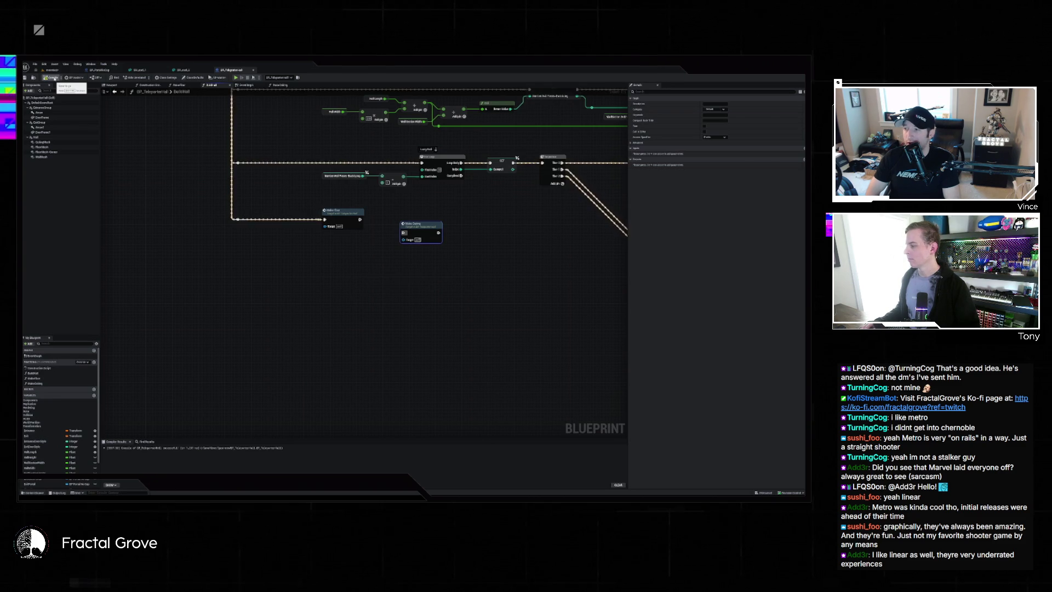
click(71, 72)
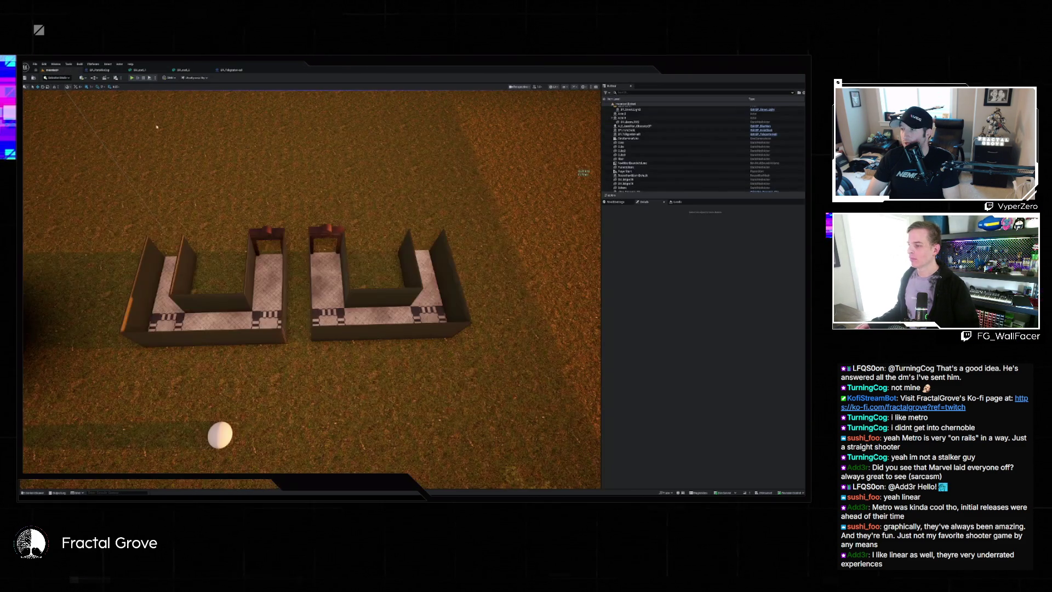
key(w)
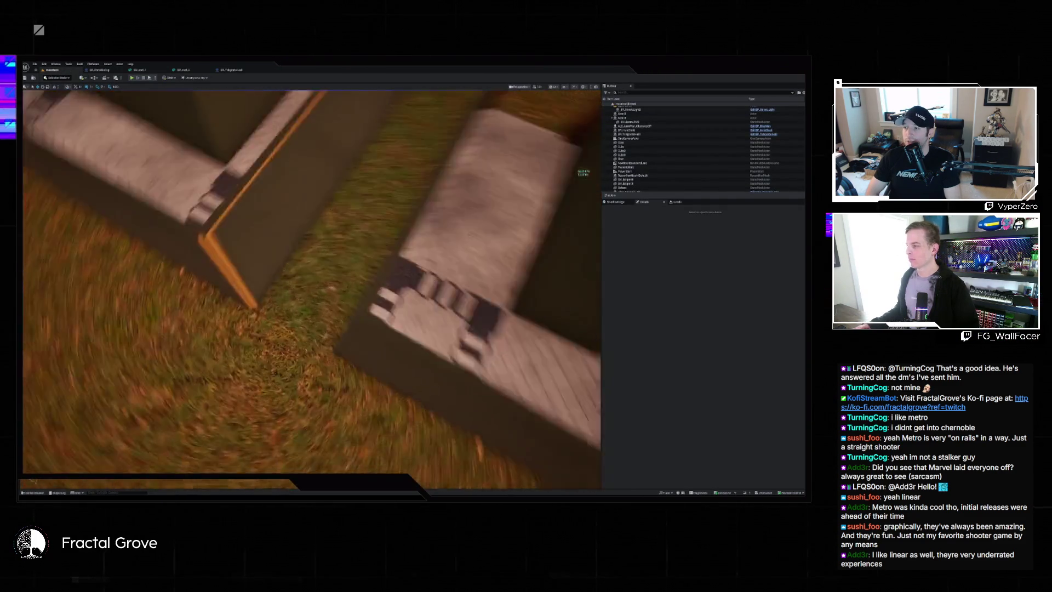
key(w)
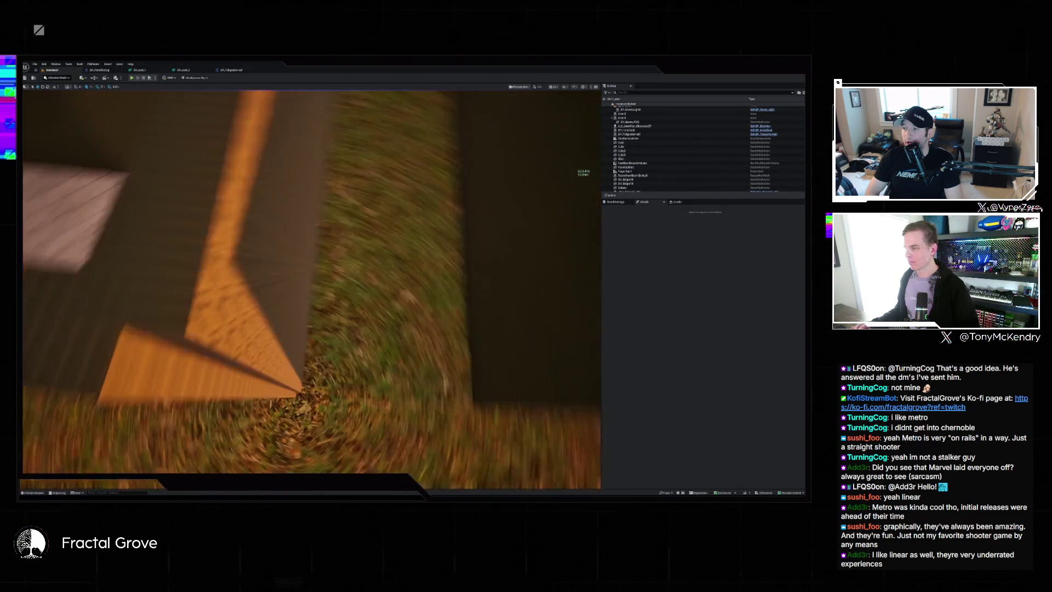
key(w)
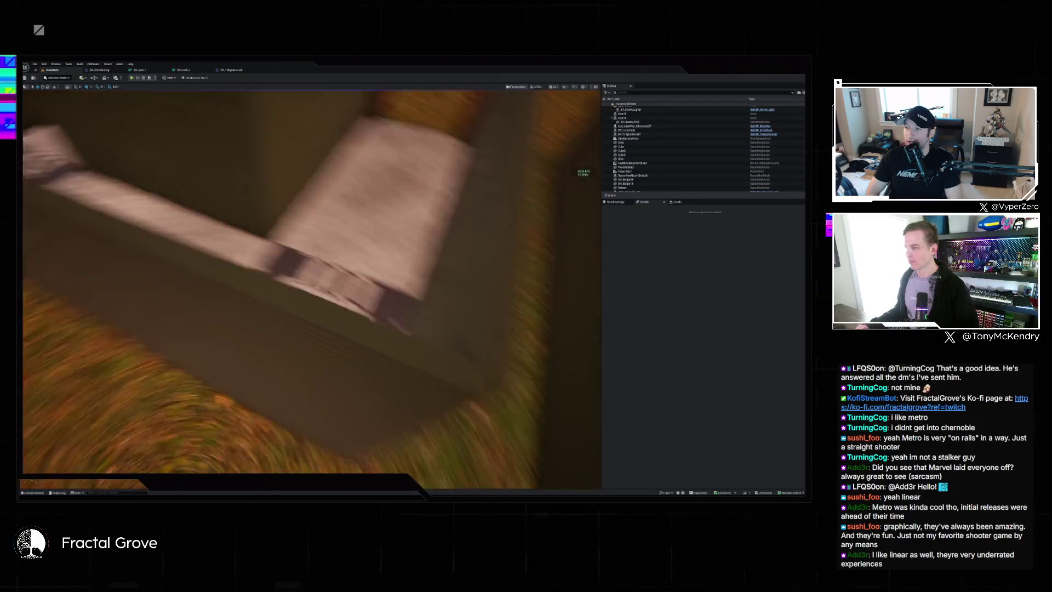
key(w)
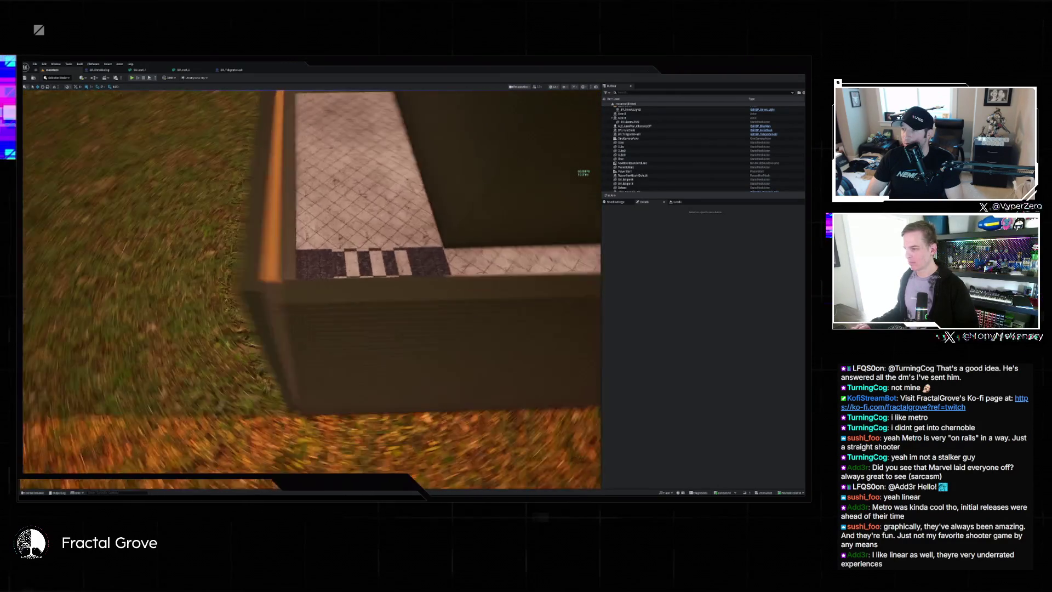
key(s)
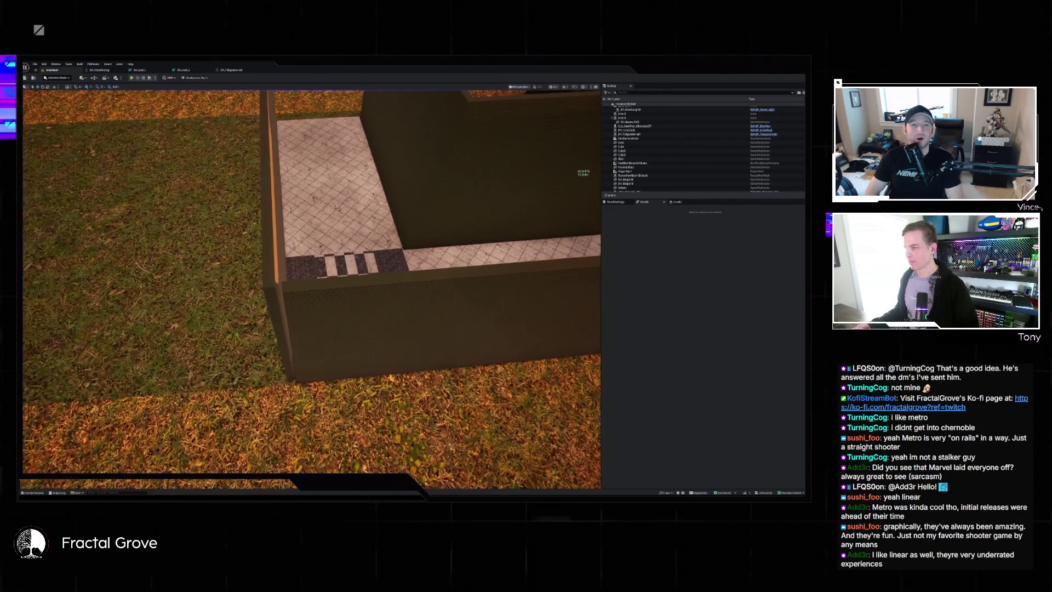
key(w)
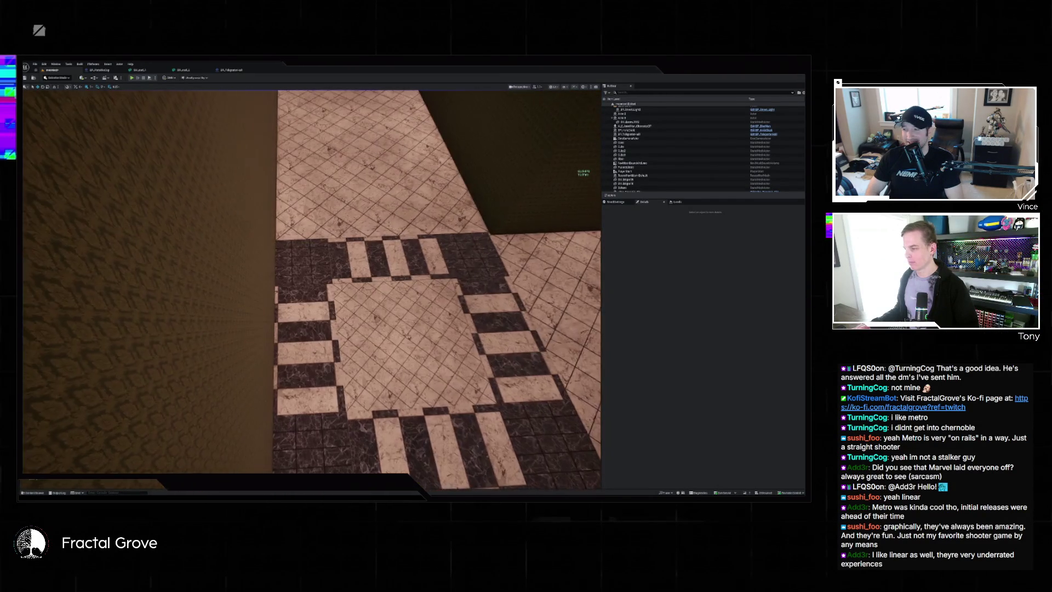
key(s)
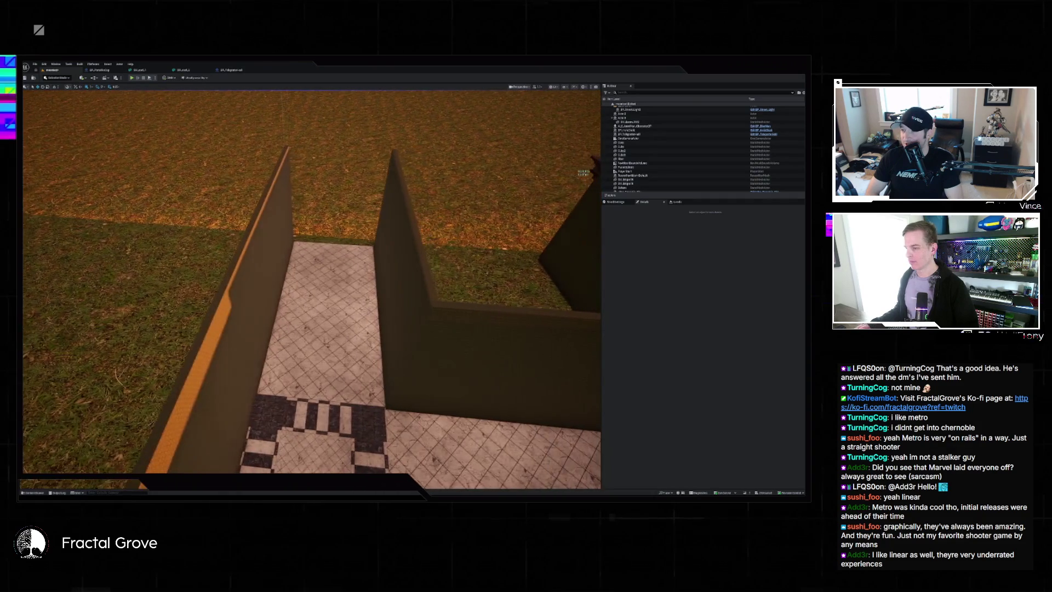
key(w)
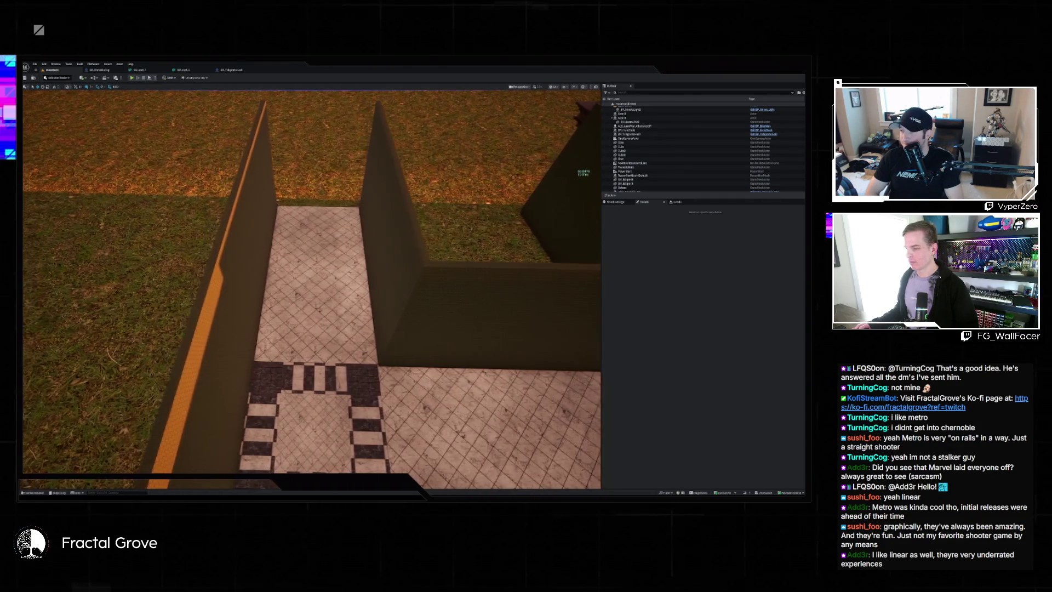
key(s)
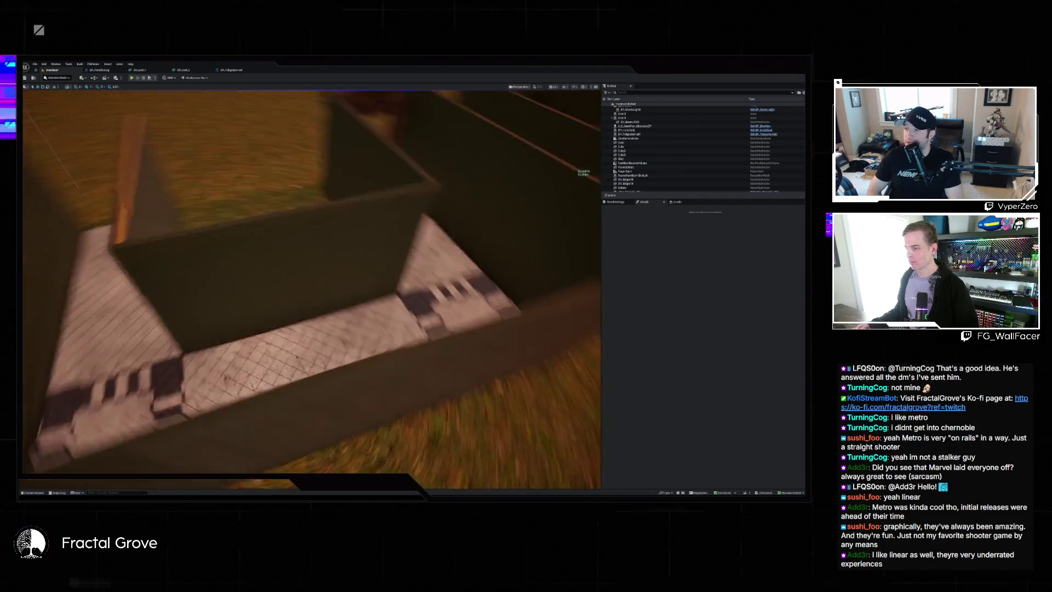
key(w)
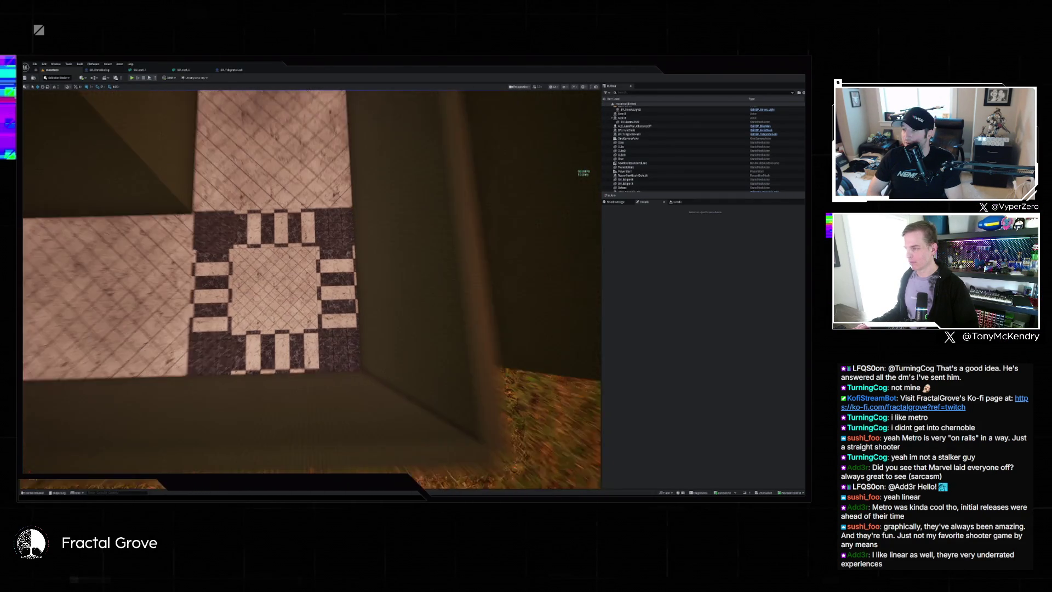
key(s)
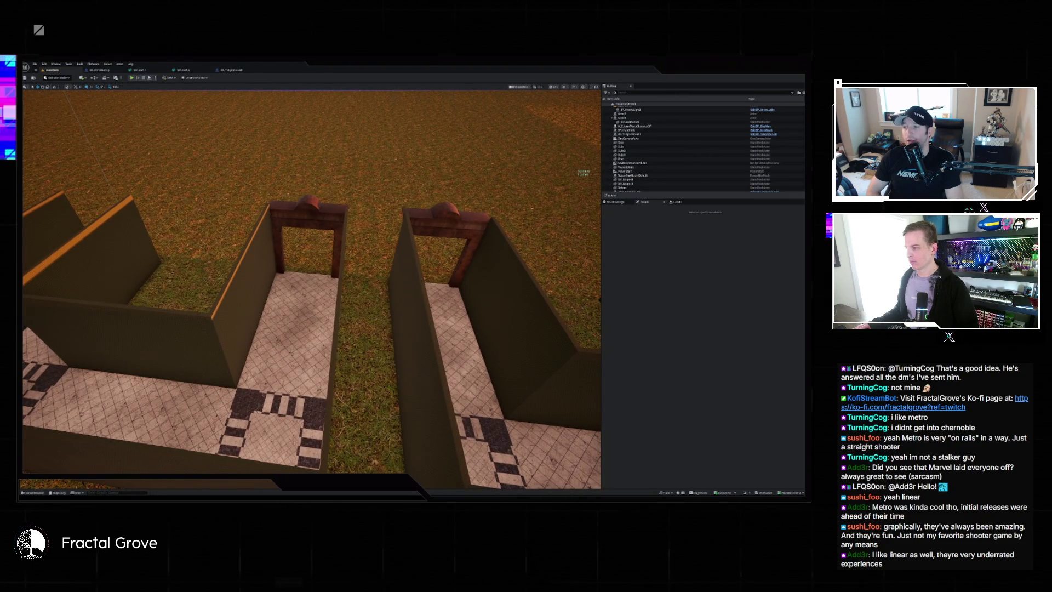
Review the upper nodes of the BP_TeleporterWall BuildWall graph
click(235, 70)
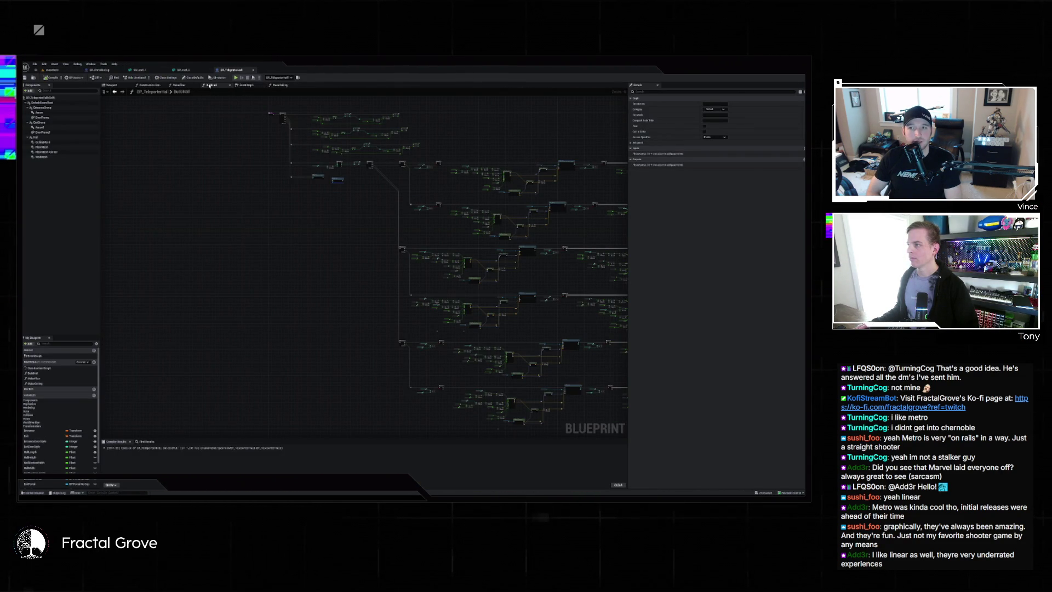
scroll(371, 177, down, 3)
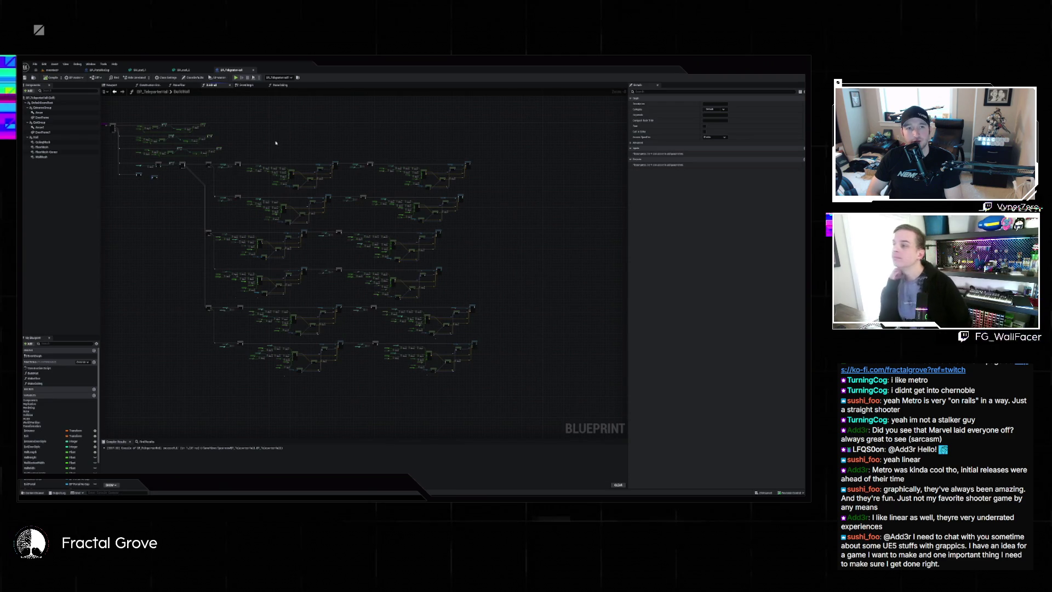
scroll(381, 165, up, 5)
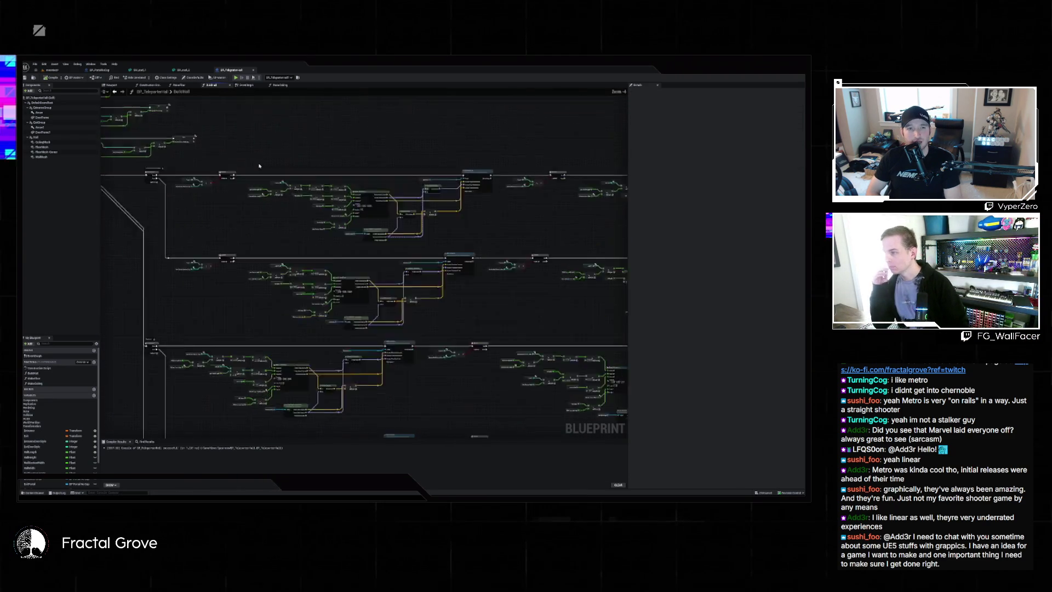
drag(216, 210, 222, 175)
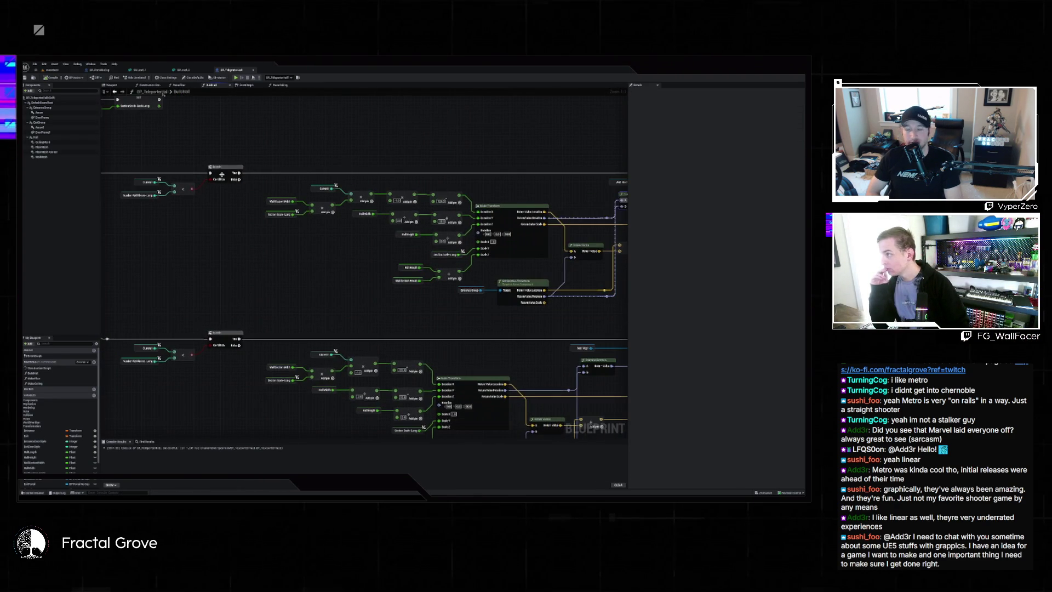
Select the doorway wall actor in the level and fly between the two doorway walls
click(69, 71)
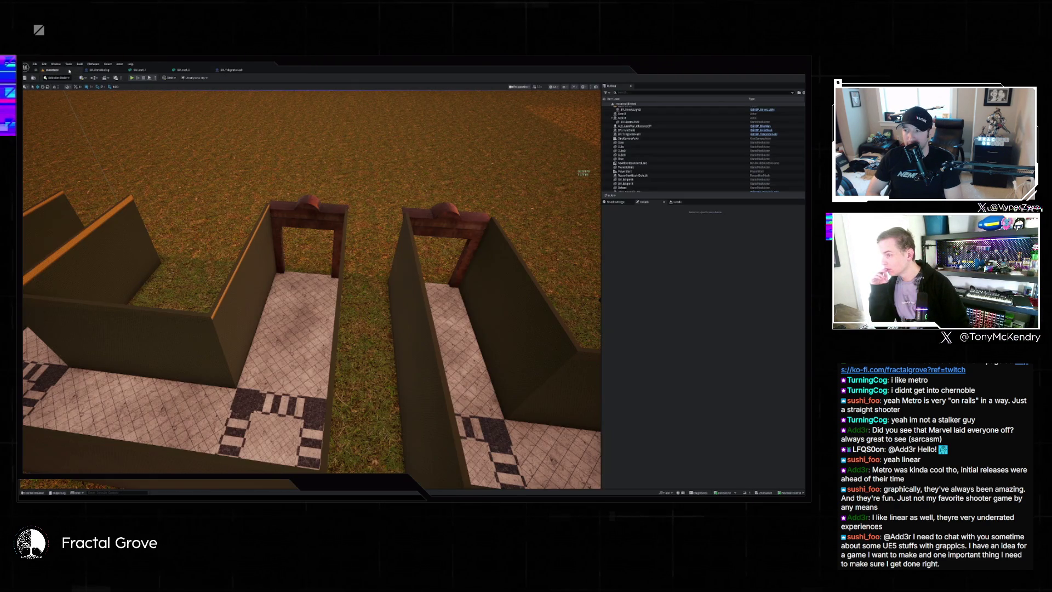
click(329, 210)
mouse_move(326, 207)
mouse_down()
mouse_move(326, 142)
mouse_move(326, 181)
mouse_move(282, 181)
mouse_move(291, 147)
mouse_move(284, 230)
mouse_move(290, 208)
mouse_move(291, 230)
mouse_move(290, 211)
mouse_move(323, 212)
mouse_up()
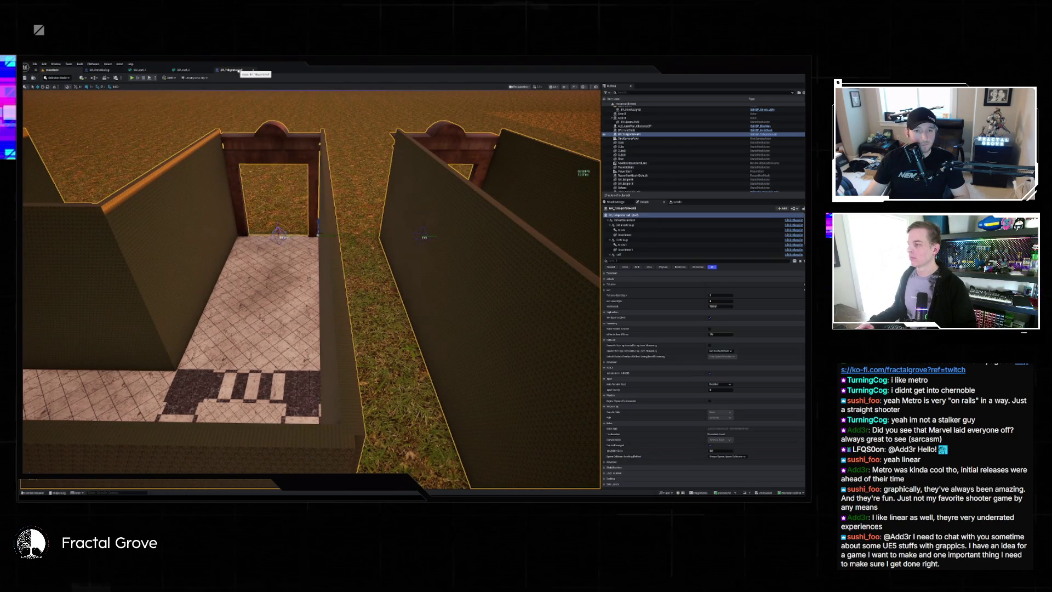
Glance at the teleporter wall graph, then tilt the level view up to the walls and doorways
click(241, 70)
scroll(276, 165, down, 3)
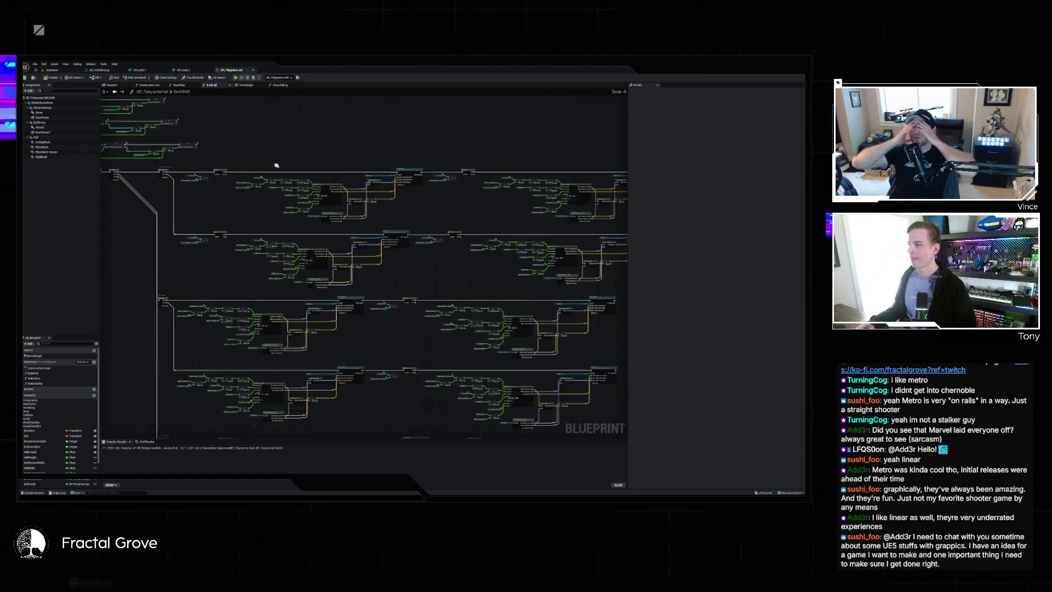
scroll(277, 165, up, 5)
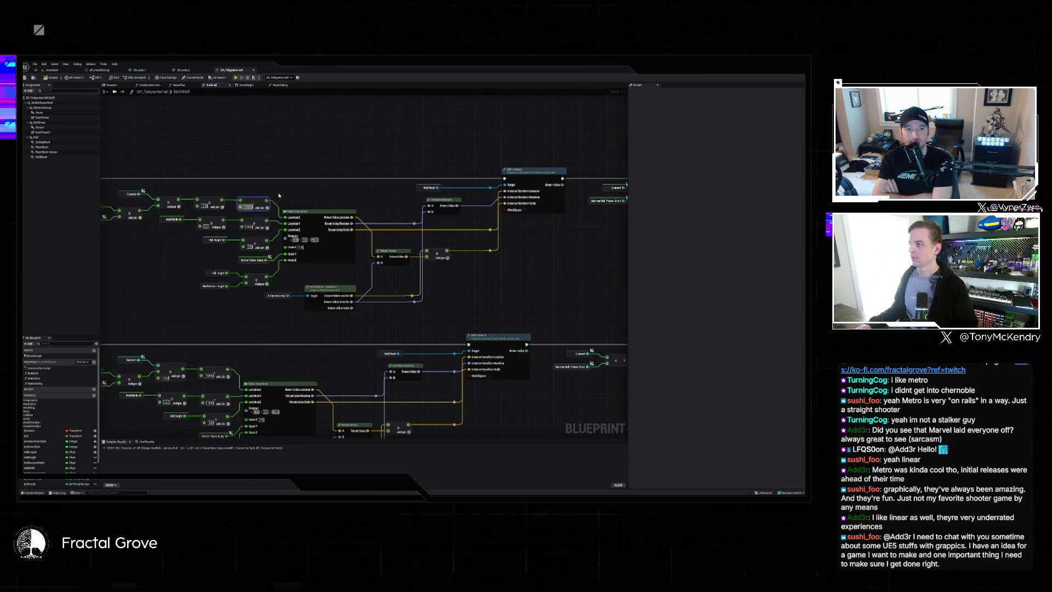
click(55, 70)
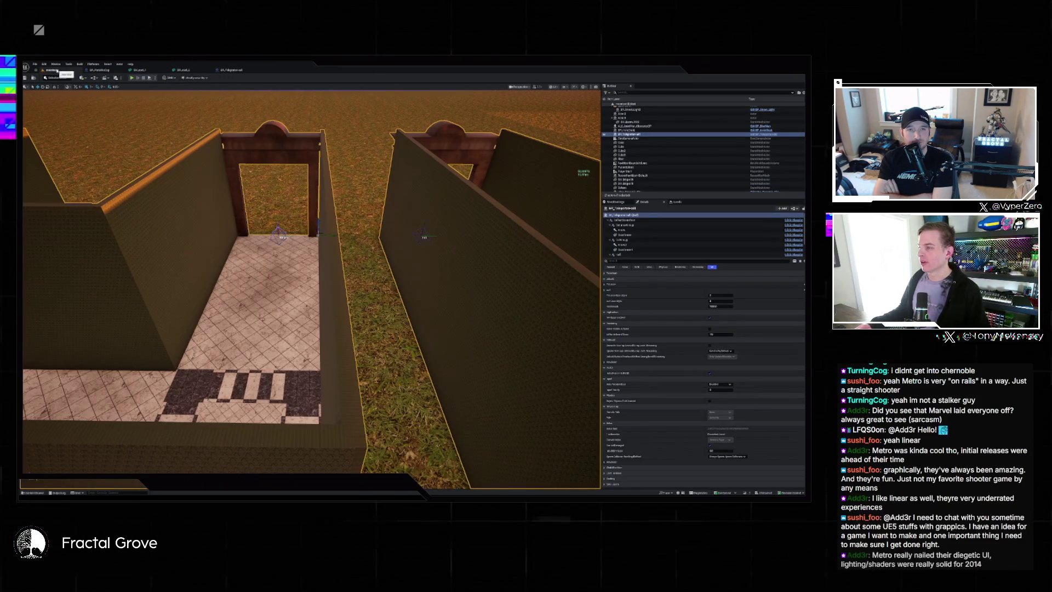
scroll(312, 285, up, 10)
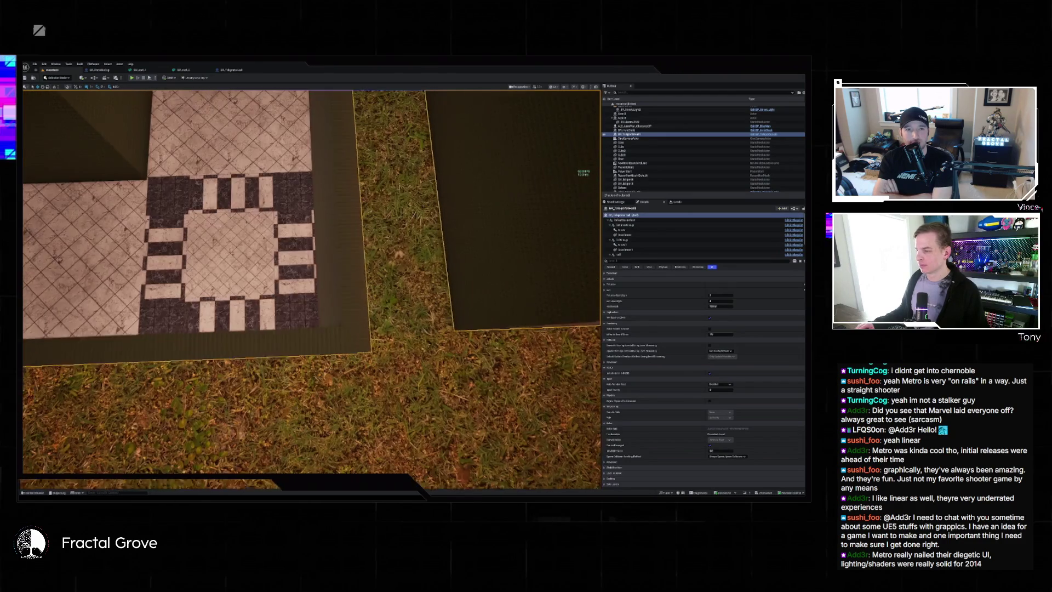
drag(306, 274, 187, 83)
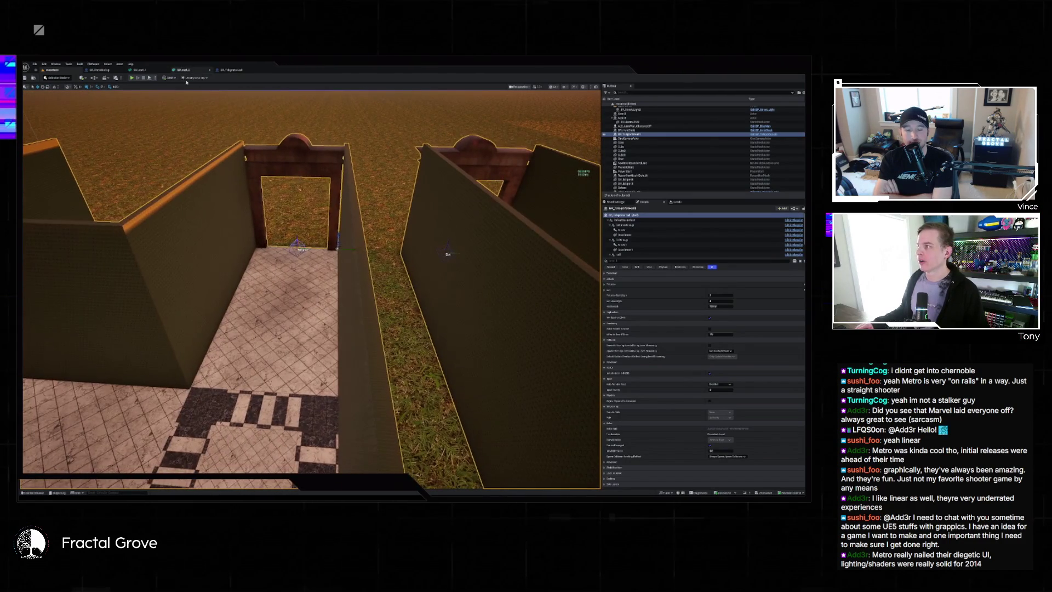
Undo the last number value change in the BuildWall graph
click(244, 72)
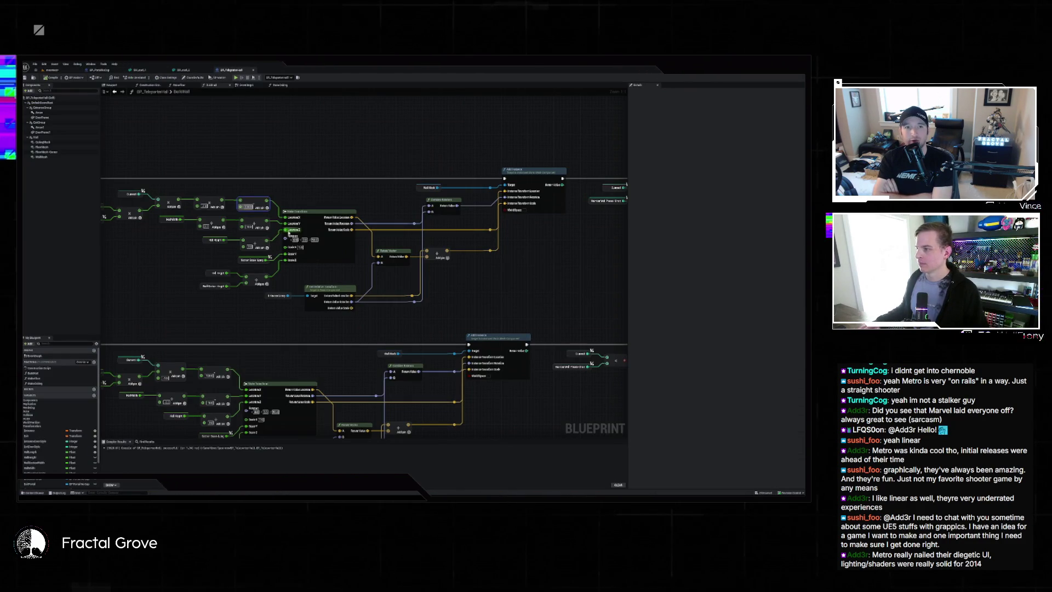
key(ctrl+z)
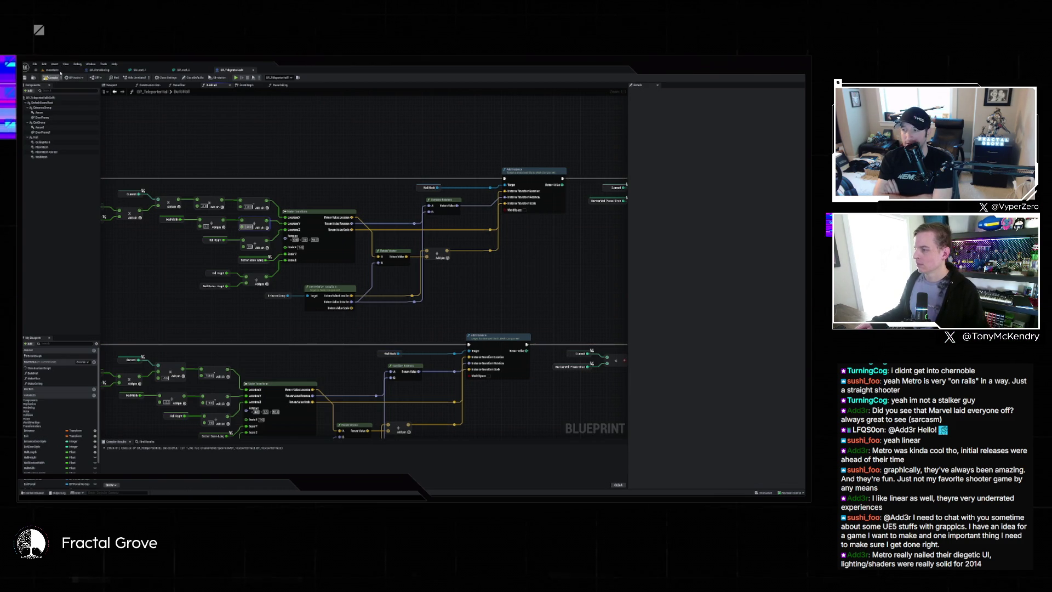
click(60, 72)
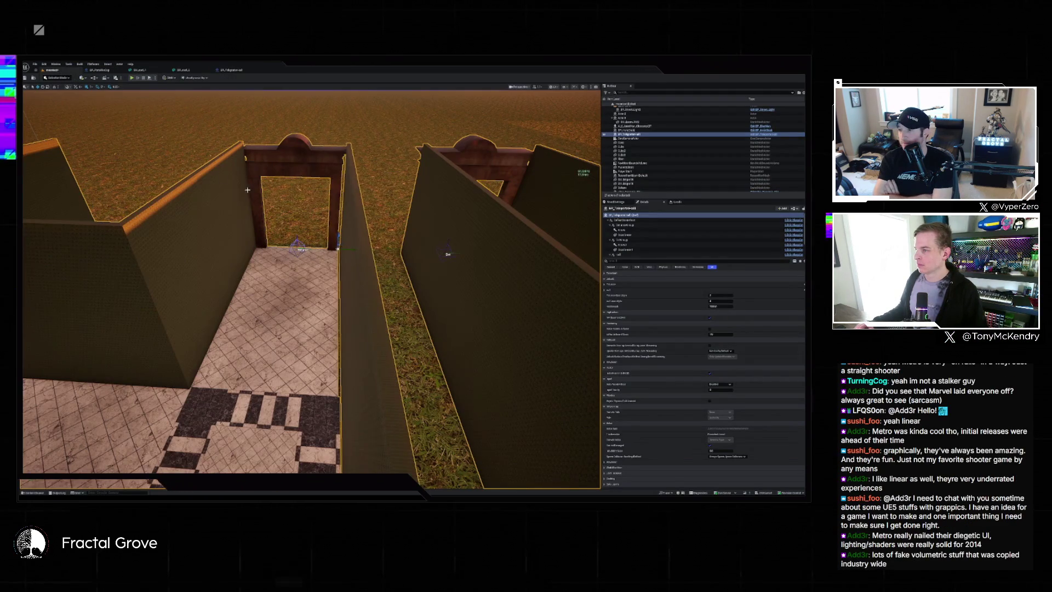
scroll(247, 190, down, 5)
Fly over the tiled floor junction and turn to face a wall
key(w)
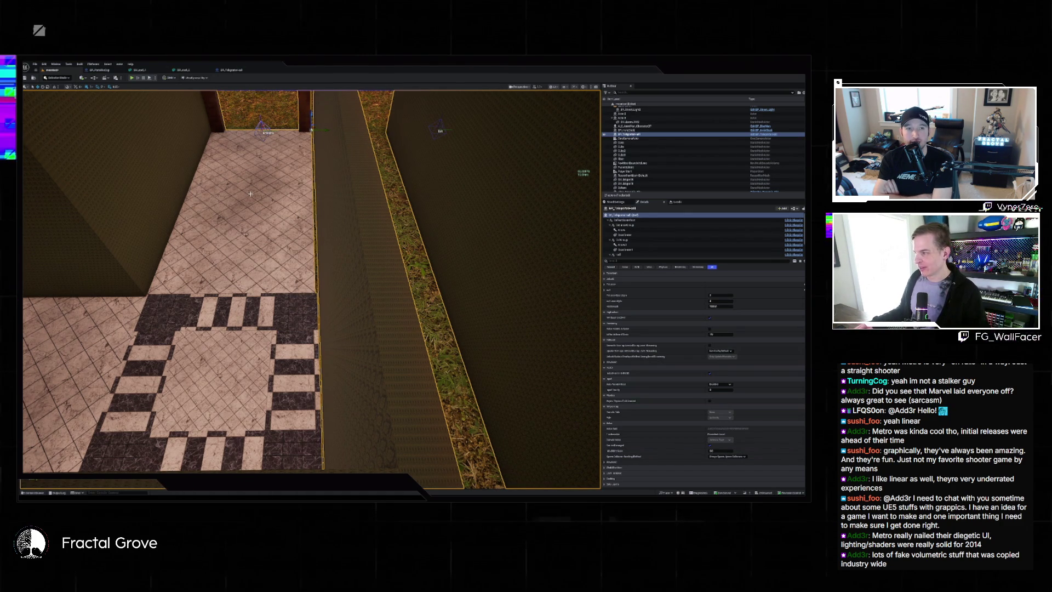
drag(240, 190, 241, 191)
key(Escape)
drag(218, 100, 218, 100)
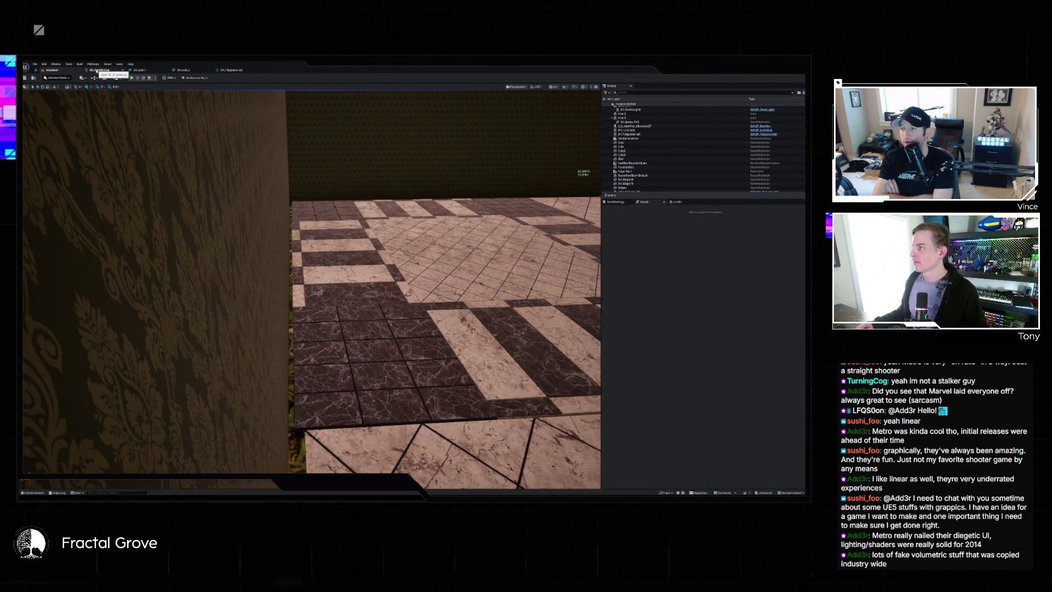
Open the MakeFloor function graph and pan across its node rows
click(224, 71)
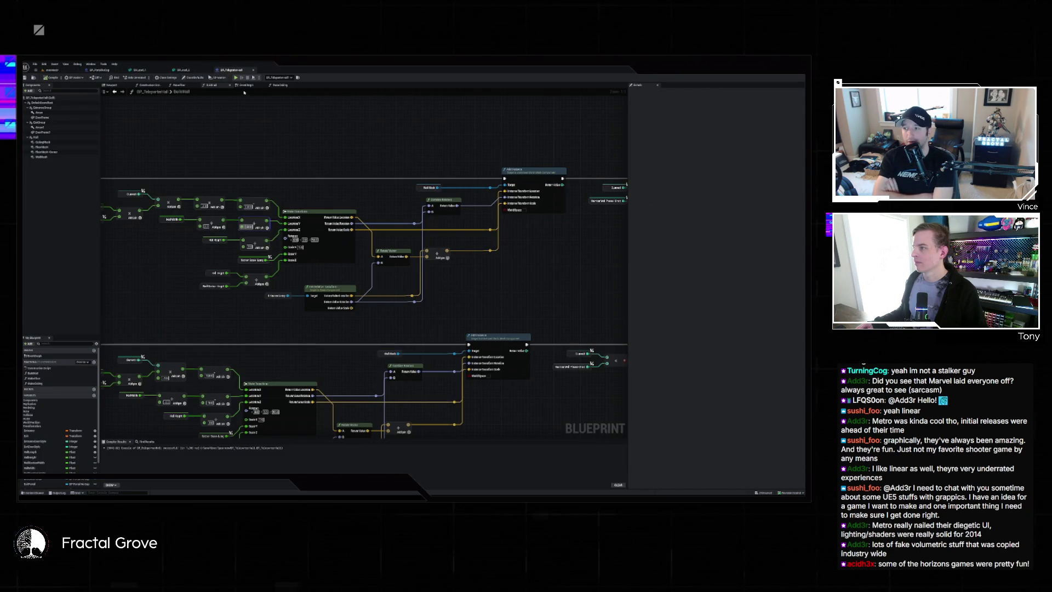
scroll(267, 142, down, 7)
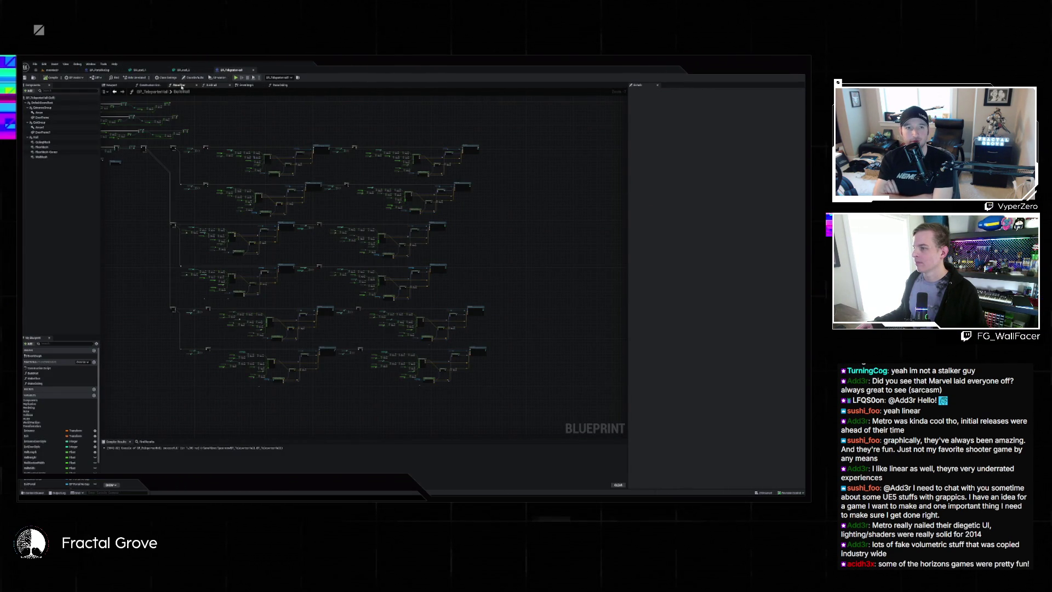
click(180, 87)
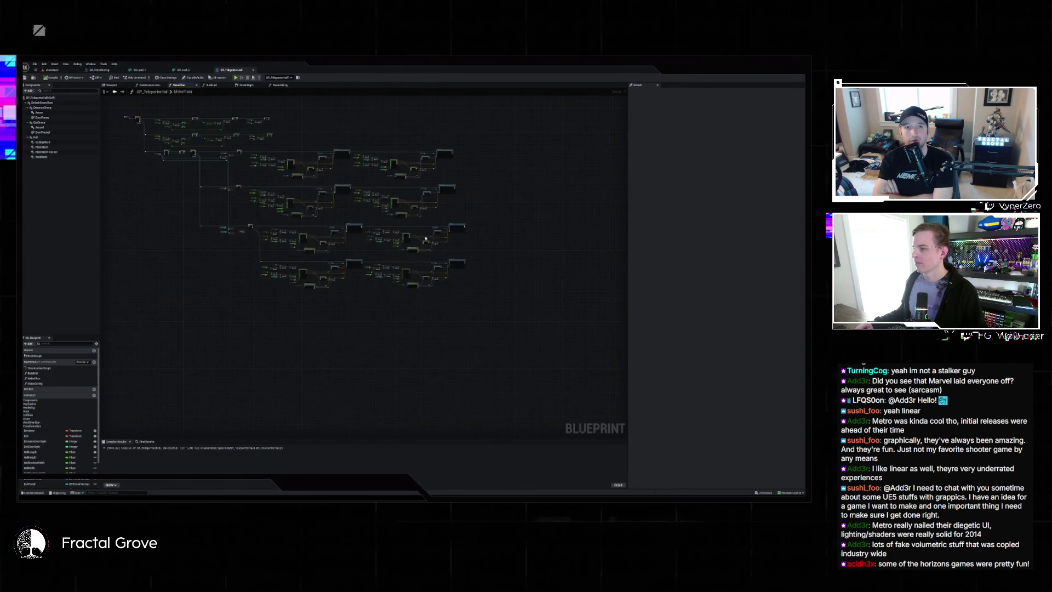
scroll(426, 239, up, 5)
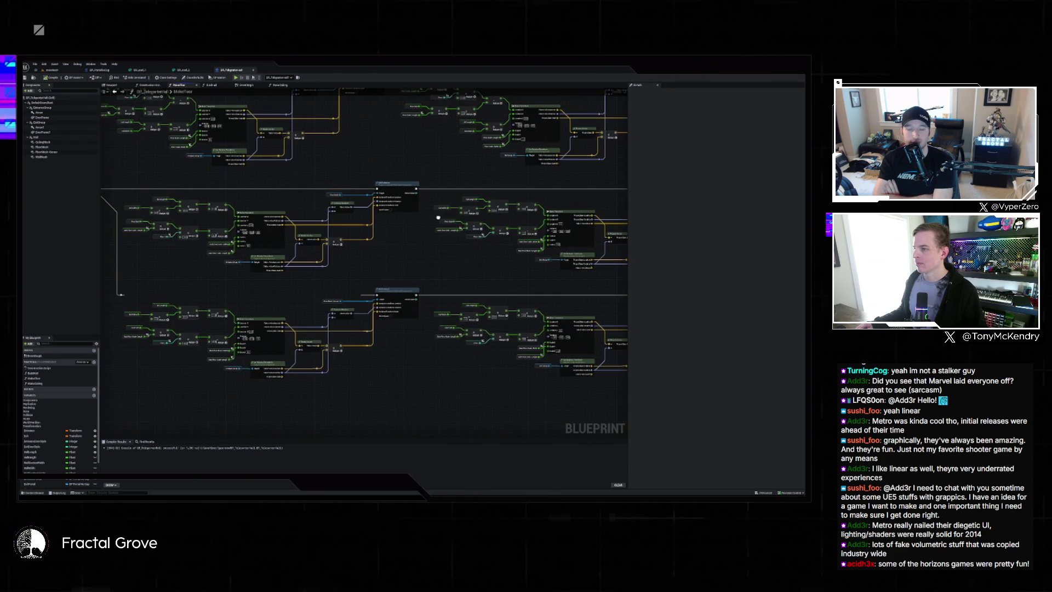
drag(437, 217, 492, 213)
drag(159, 118, 345, 312)
scroll(366, 234, up, 4)
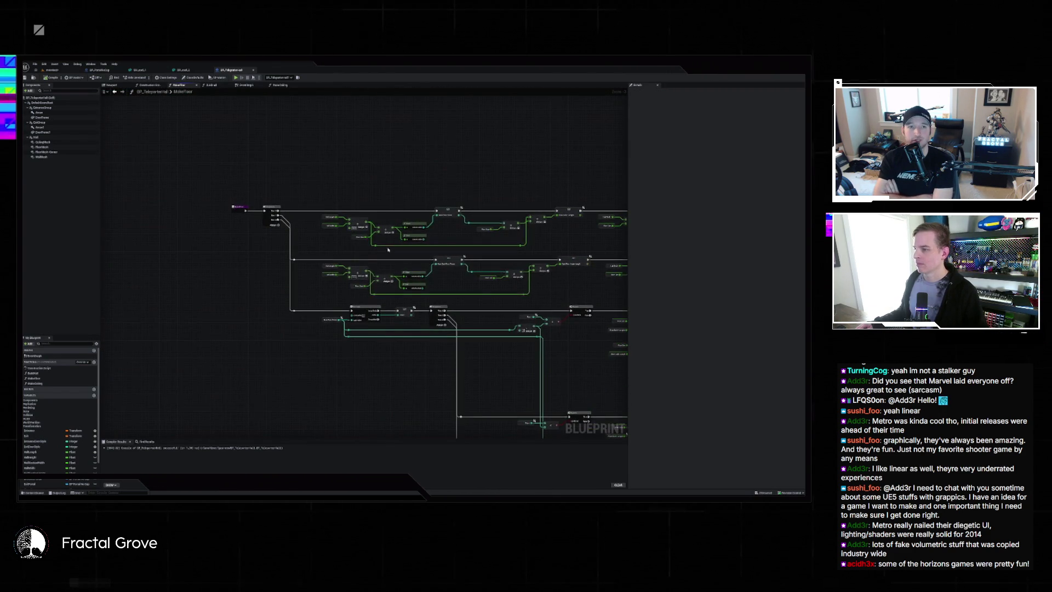
scroll(365, 234, up, 1)
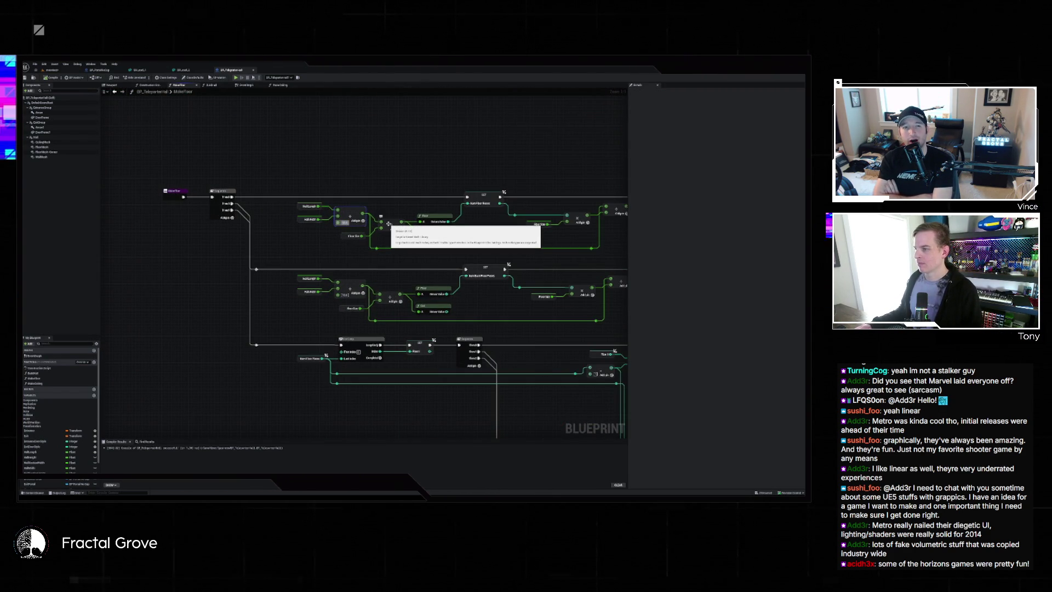
Undo the last MakeFloor pin change, check the checkered floor, and float the Blueprint editor separately
click(52, 70)
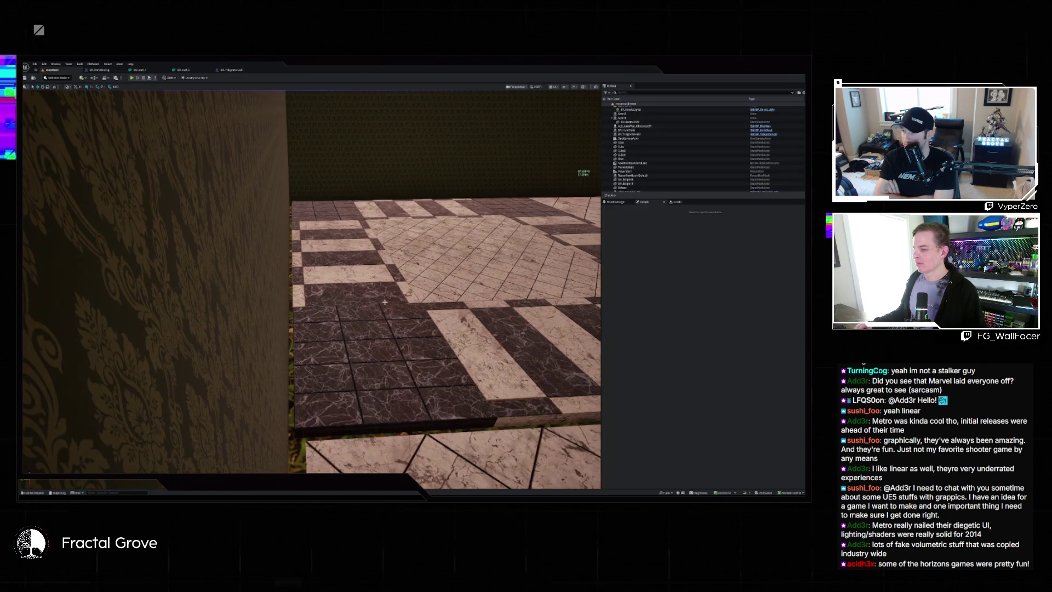
mouse_move(385, 335)
mouse_down()
mouse_move(372, 335)
mouse_move(385, 336)
mouse_up()
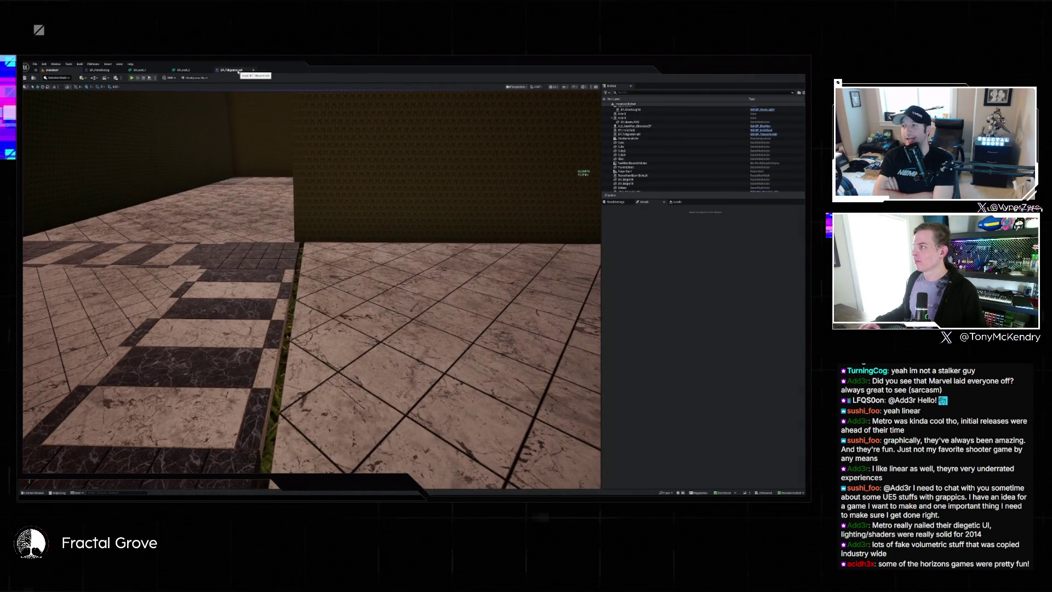
click(237, 70)
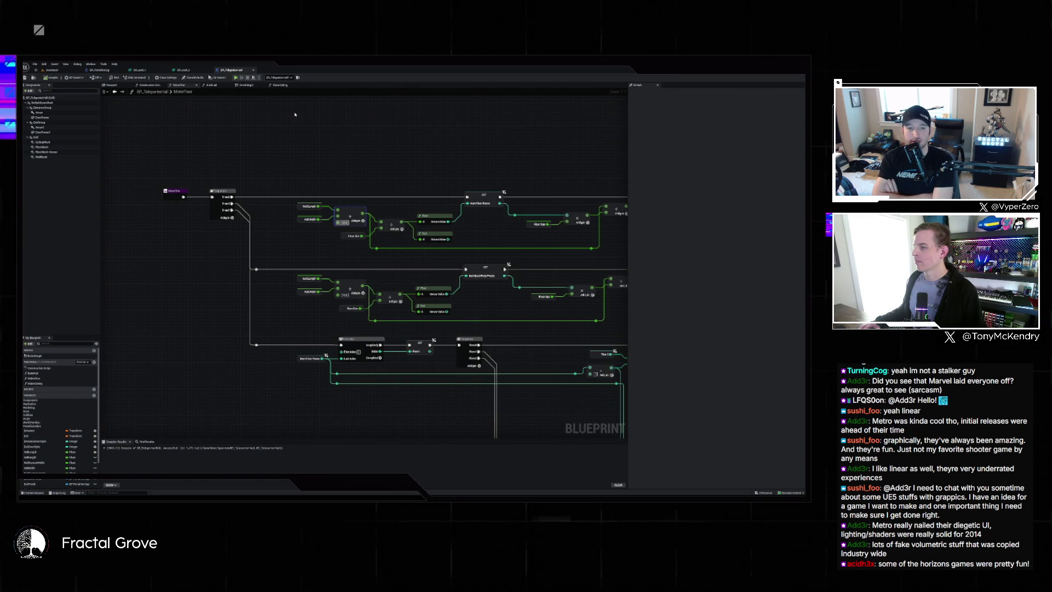
key(ctrl+z)
key(ctrl+z)
key(ctrl+z)
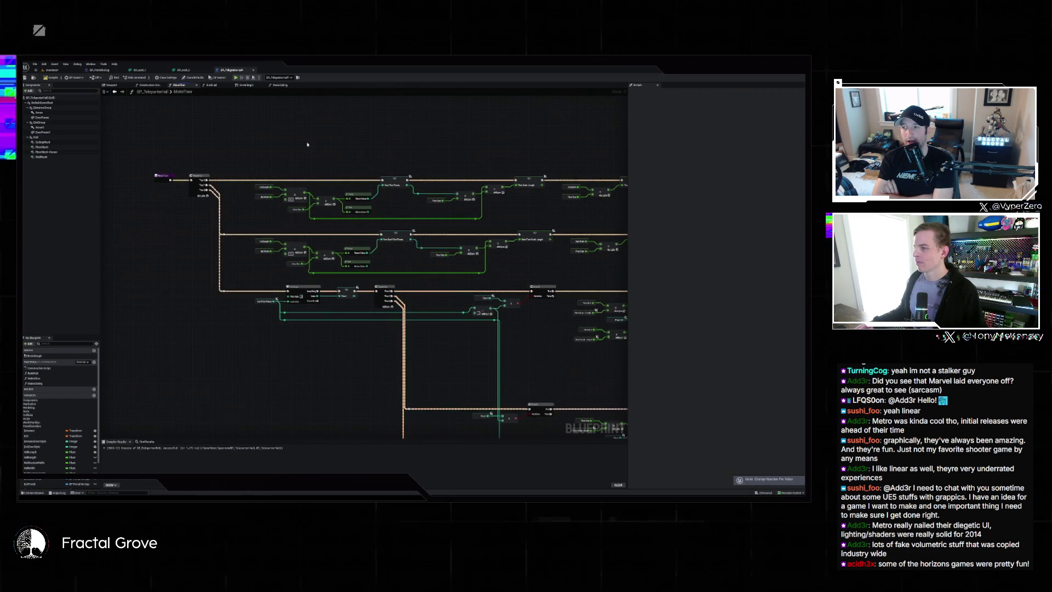
scroll(268, 219, up, 2)
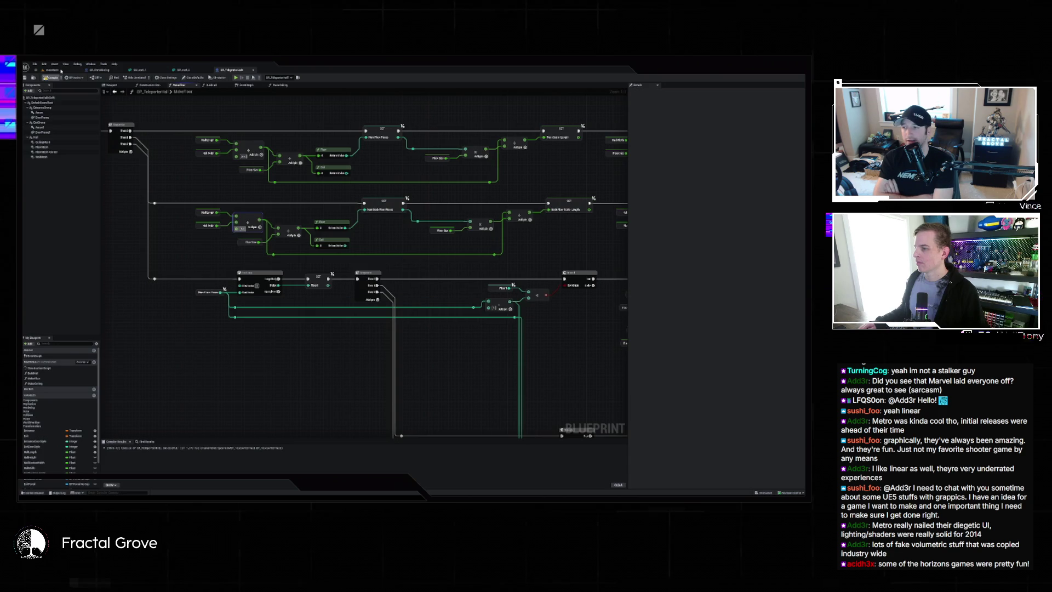
click(61, 70)
mouse_move(307, 273)
mouse_down()
mouse_move(290, 323)
mouse_move(223, 206)
mouse_up()
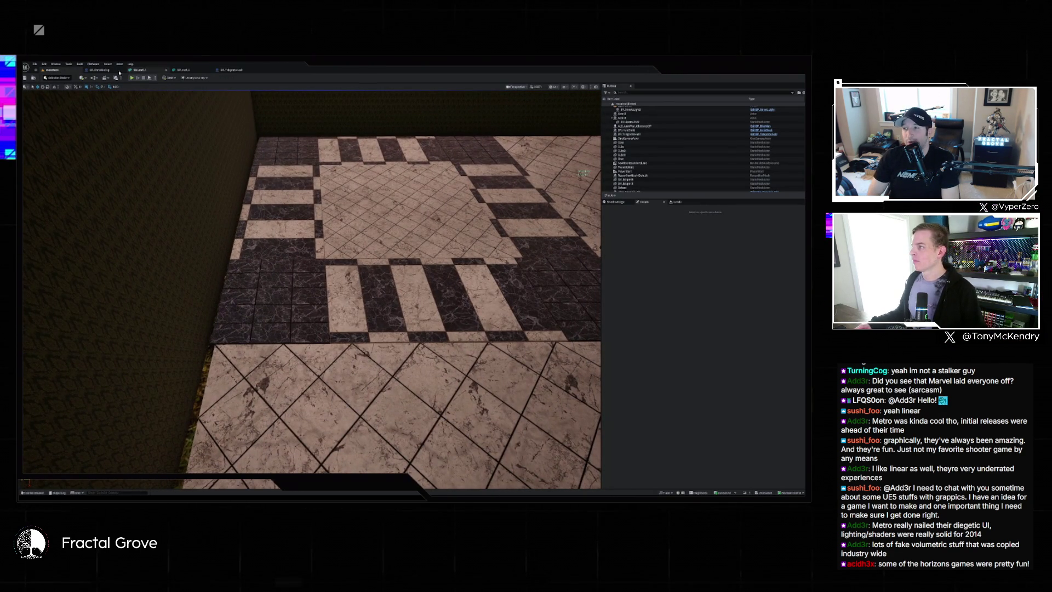
mouse_move(230, 70)
mouse_down()
mouse_move(436, 191)
mouse_move(395, 165)
mouse_up()
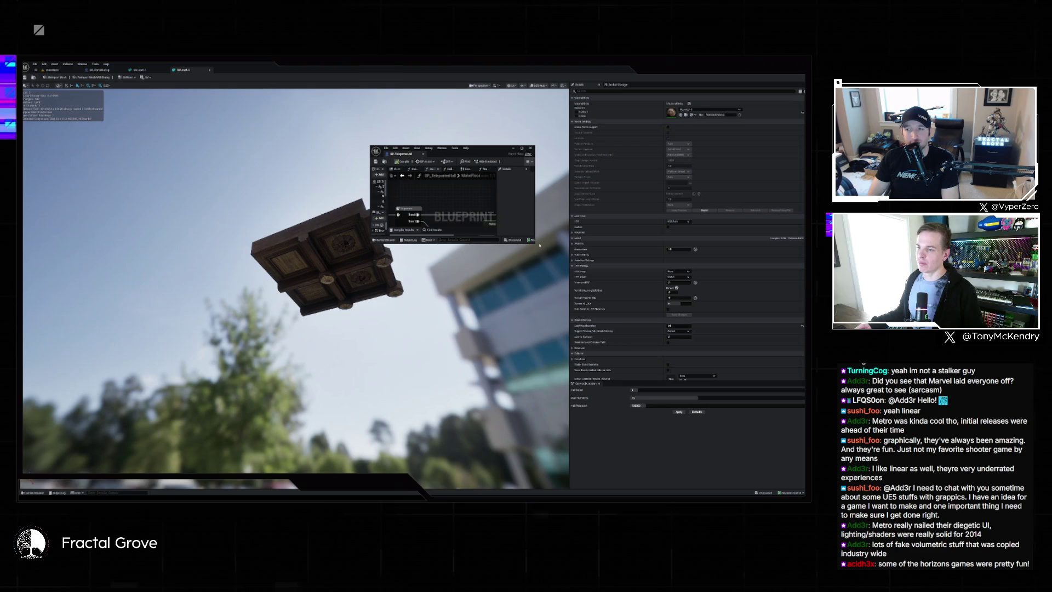
Enlarge the floating Blueprint window over the level viewport and compile it
drag(533, 241, 733, 438)
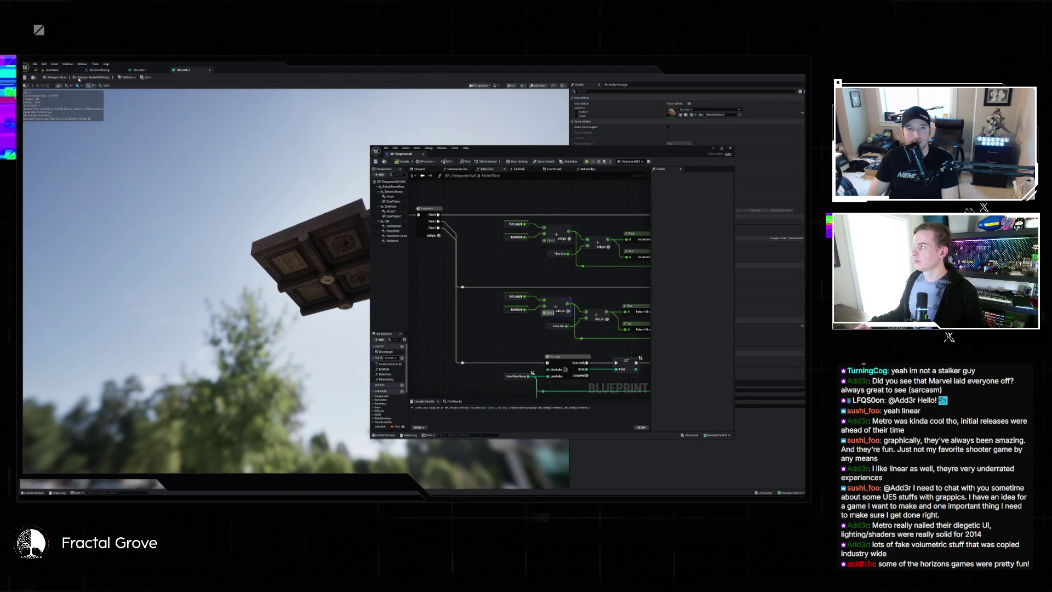
click(54, 70)
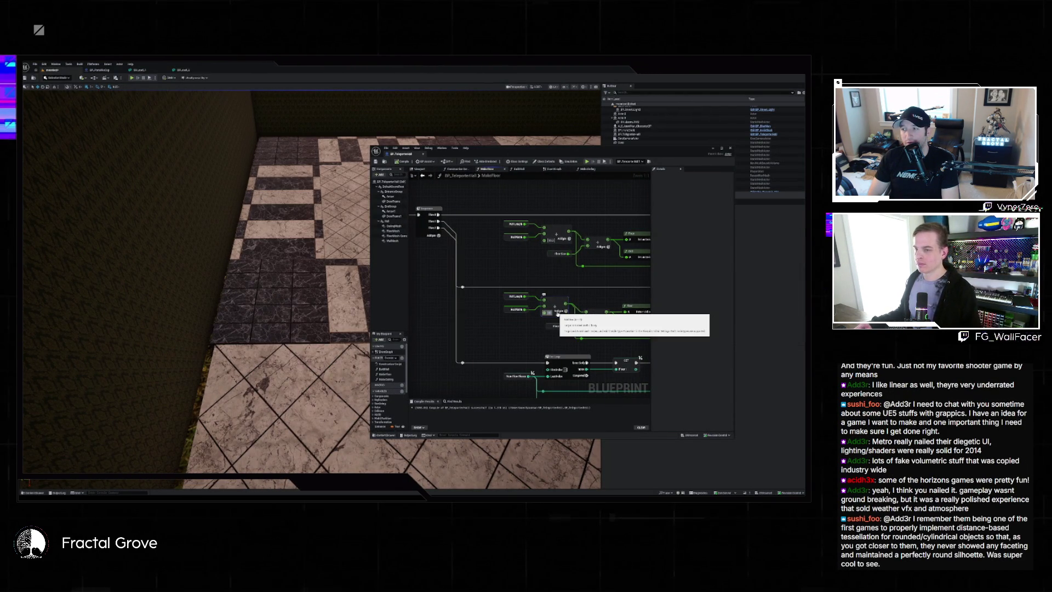
click(402, 162)
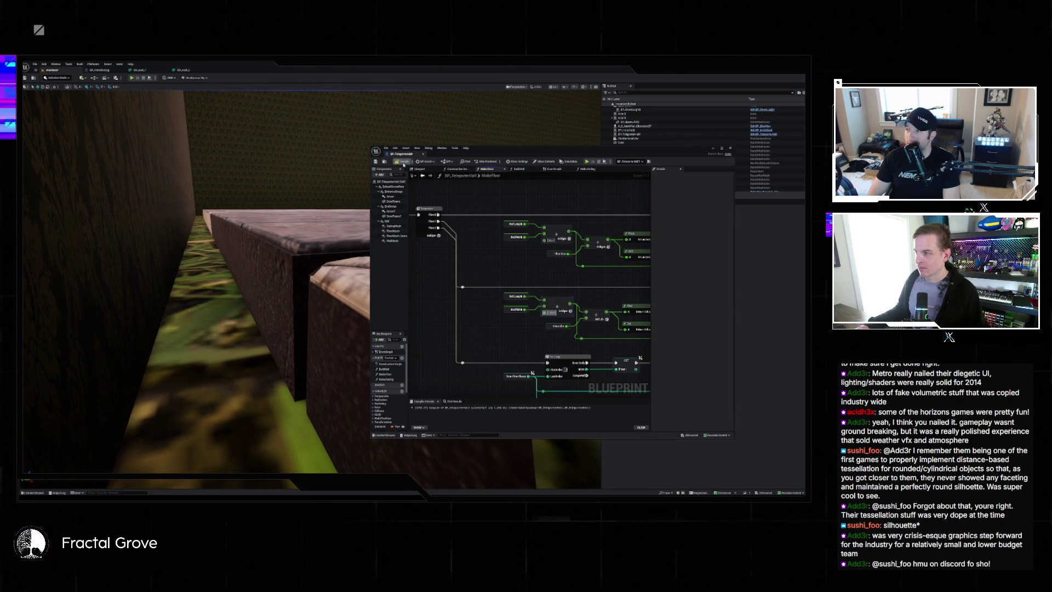
Compile again, move toward the regenerated wall, and dock the Blueprint back into the editor
click(405, 166)
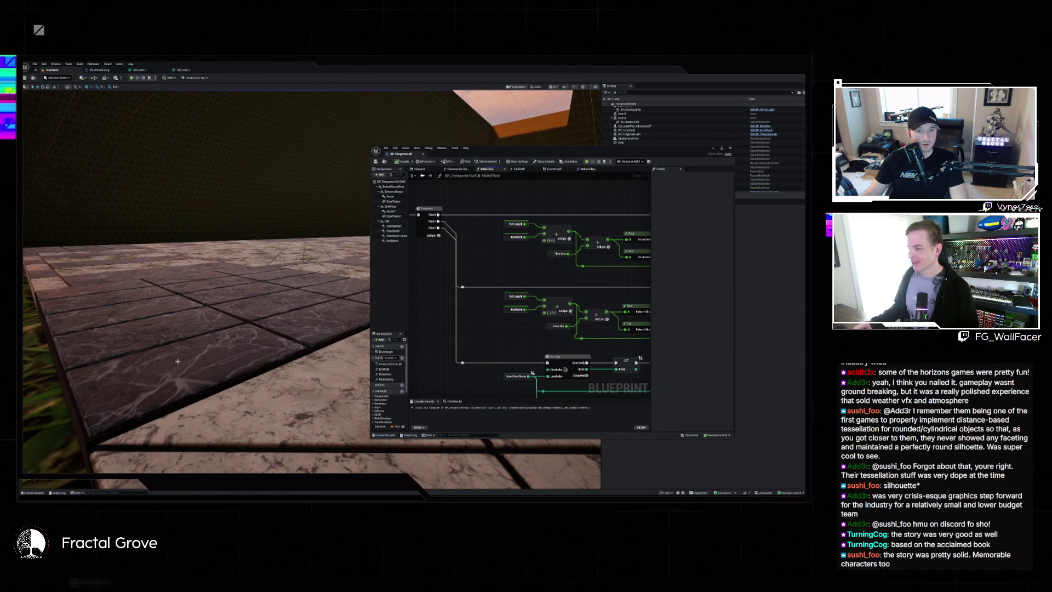
drag(198, 365, 180, 356)
drag(124, 376, 124, 377)
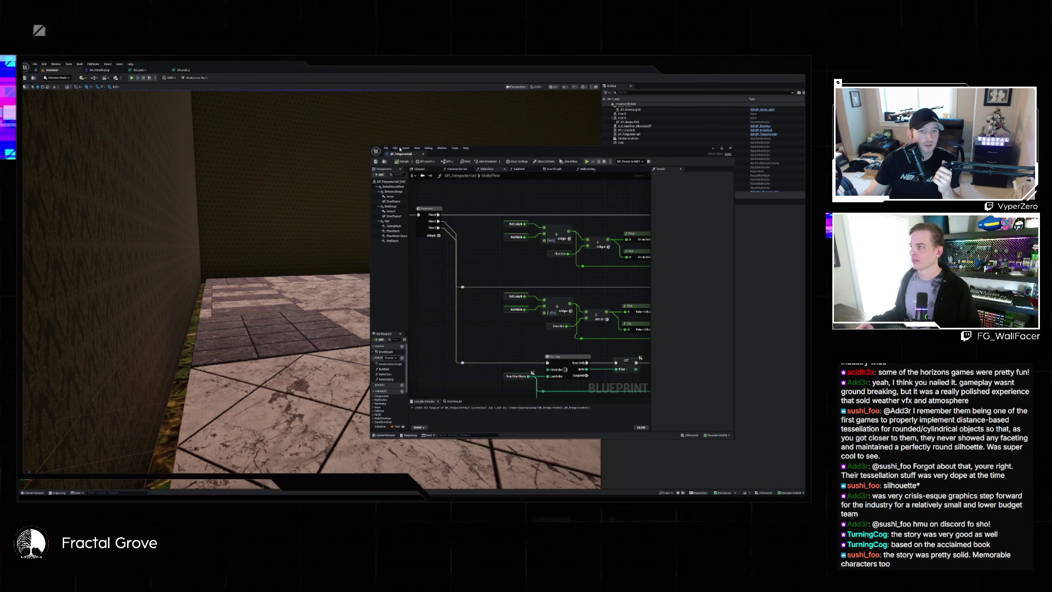
drag(407, 154, 314, 74)
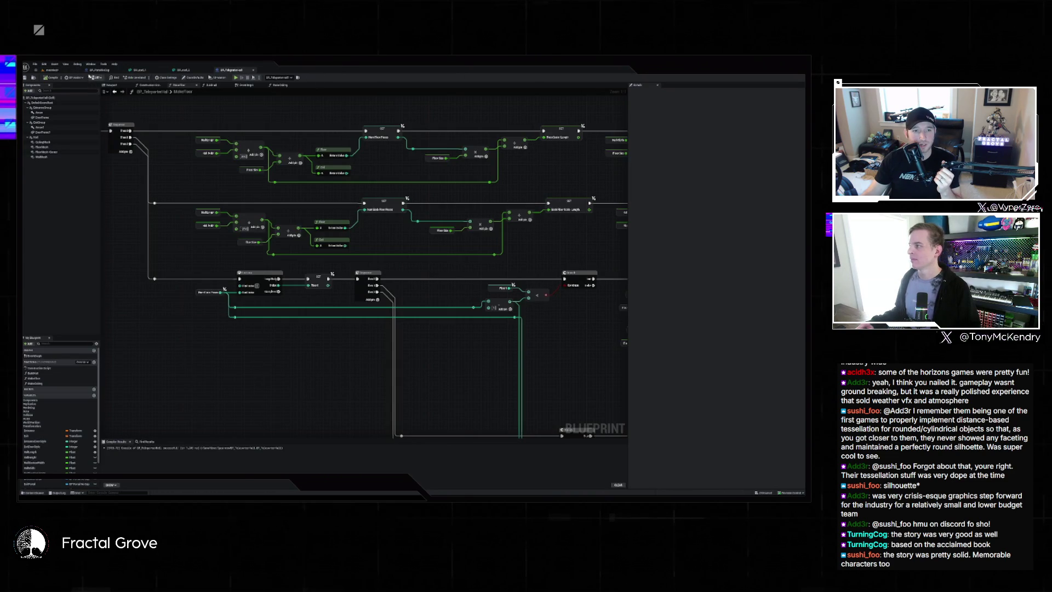
Fly around the generated walls and look down the corridor toward the grassy opening
click(71, 72)
mouse_move(269, 188)
mouse_down()
mouse_move(378, 188)
mouse_move(399, 214)
mouse_move(269, 188)
mouse_up()
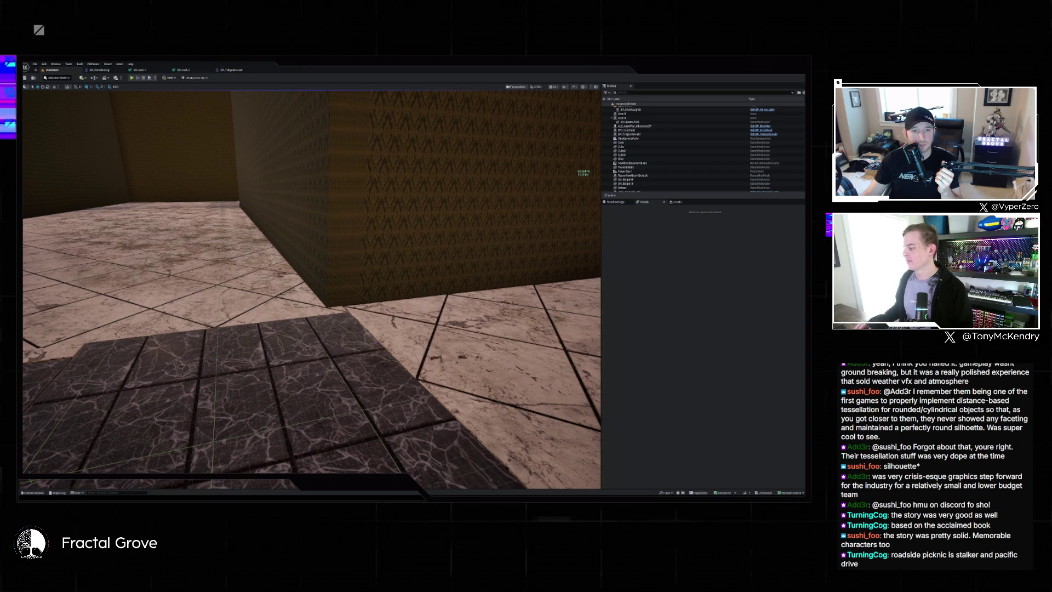
mouse_move(208, 274)
mouse_down()
mouse_move(110, 274)
mouse_move(110, 241)
mouse_move(109, 318)
mouse_move(120, 324)
mouse_up()
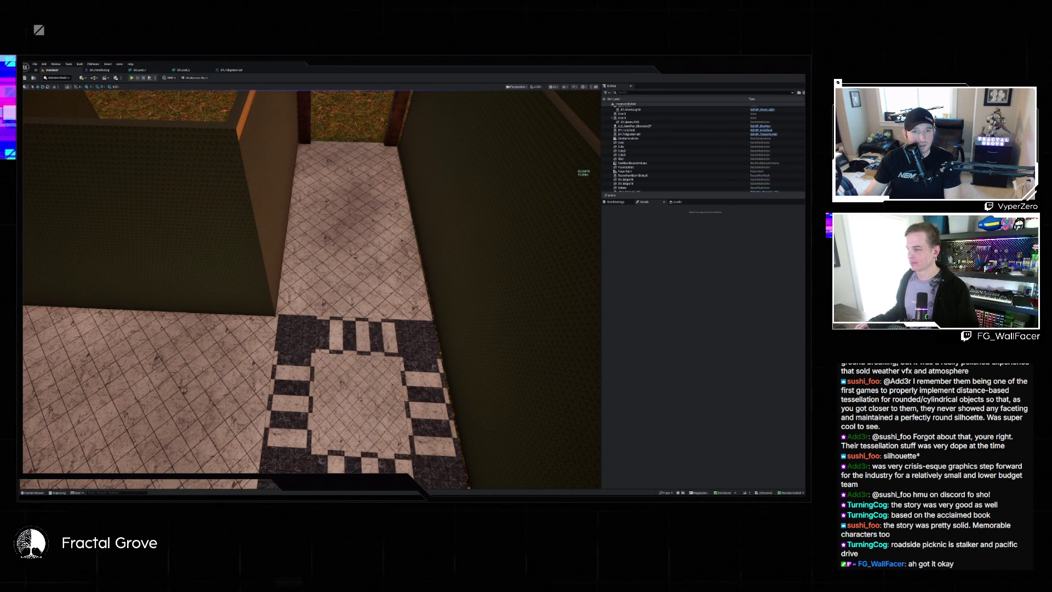
mouse_move(121, 323)
mouse_down()
mouse_move(125, 299)
mouse_move(186, 299)
mouse_move(121, 296)
mouse_up()
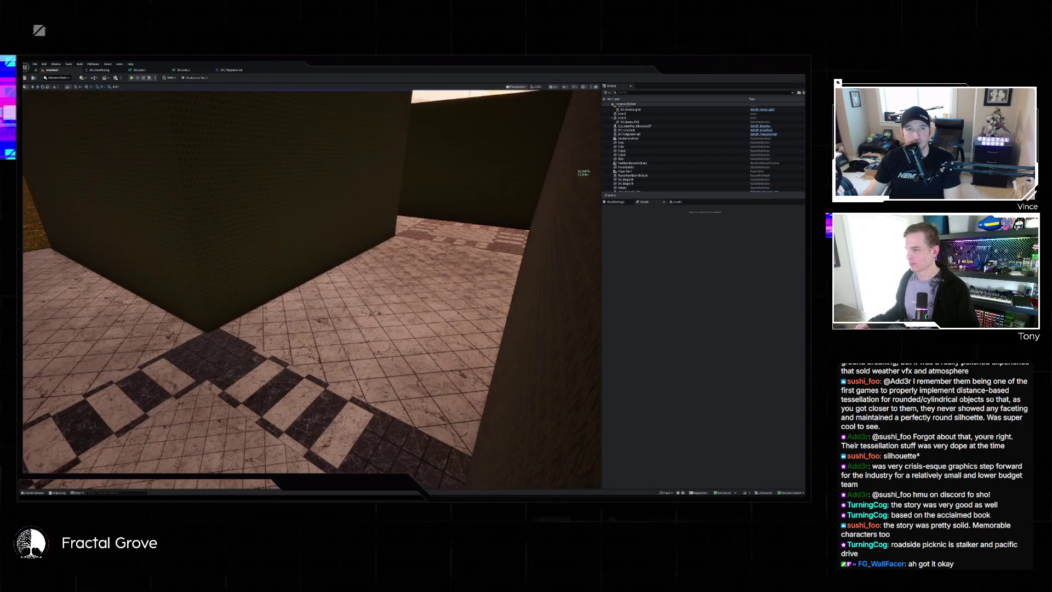
drag(197, 277, 234, 277)
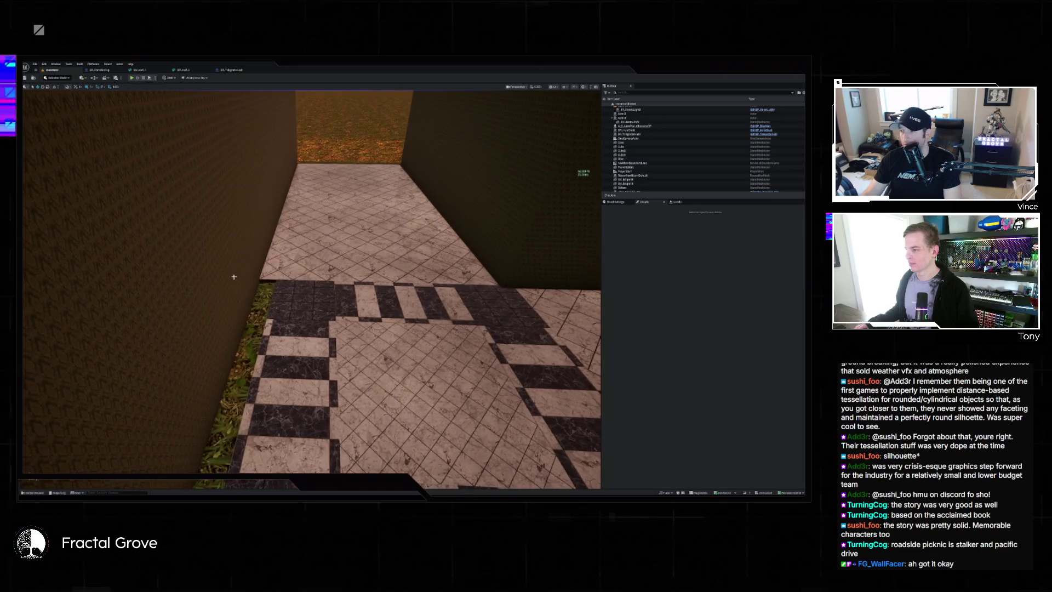
Select the add node in the graph's second row, comparing the graph with the level
click(225, 71)
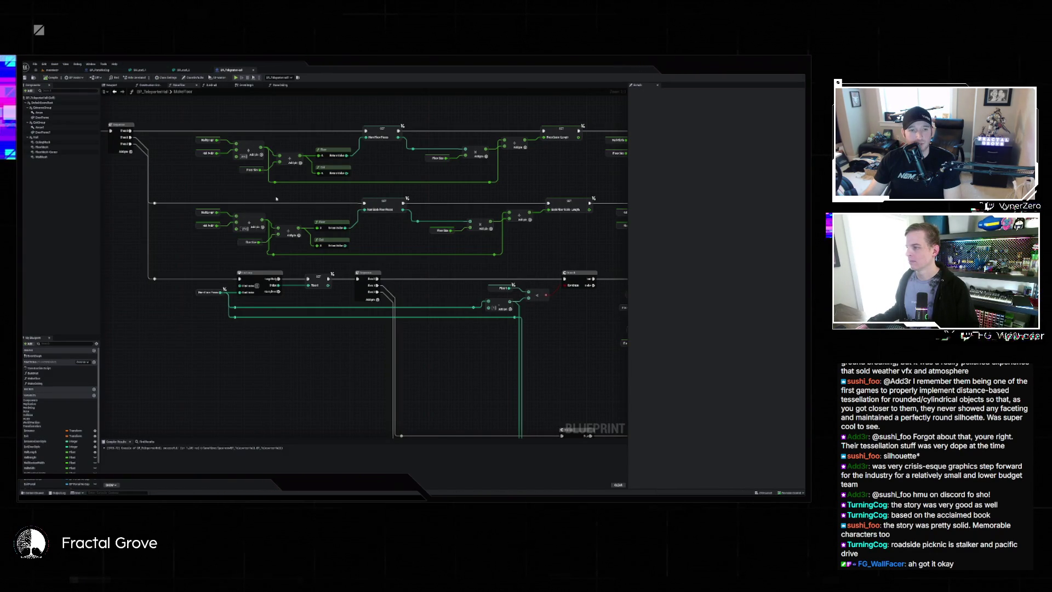
click(263, 215)
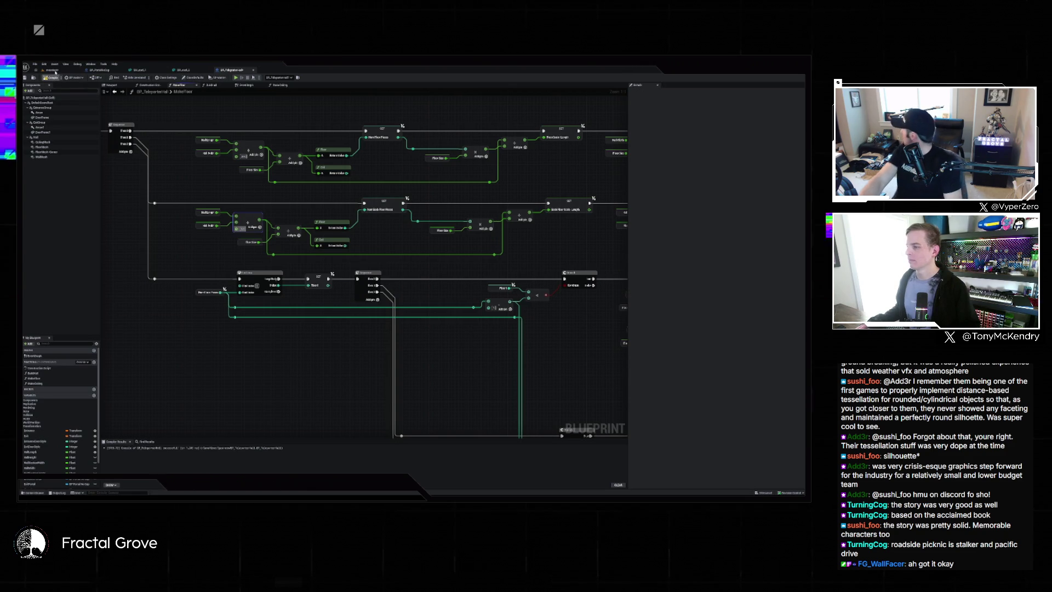
click(48, 71)
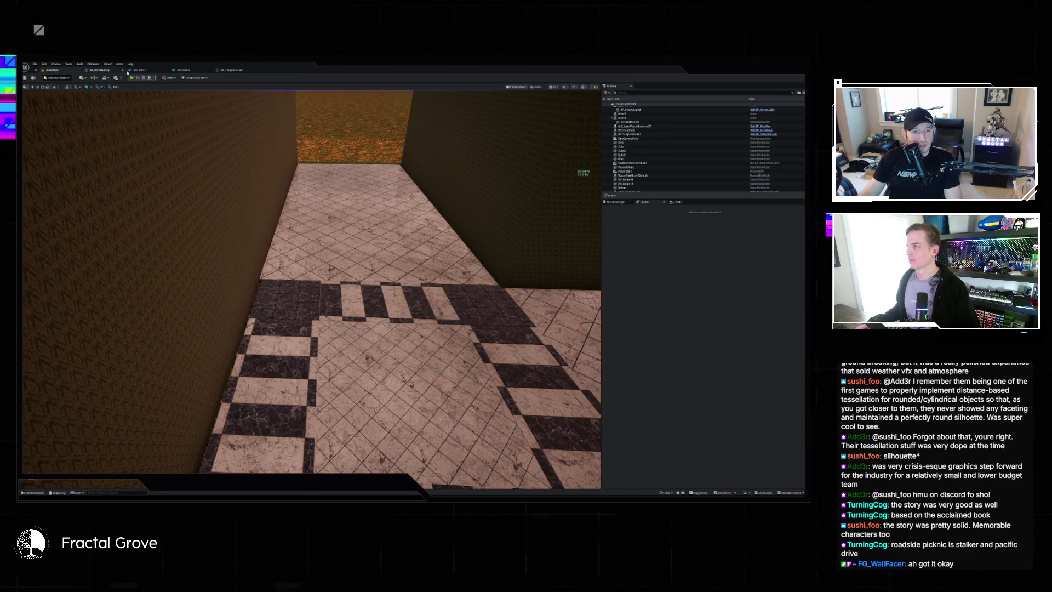
click(226, 70)
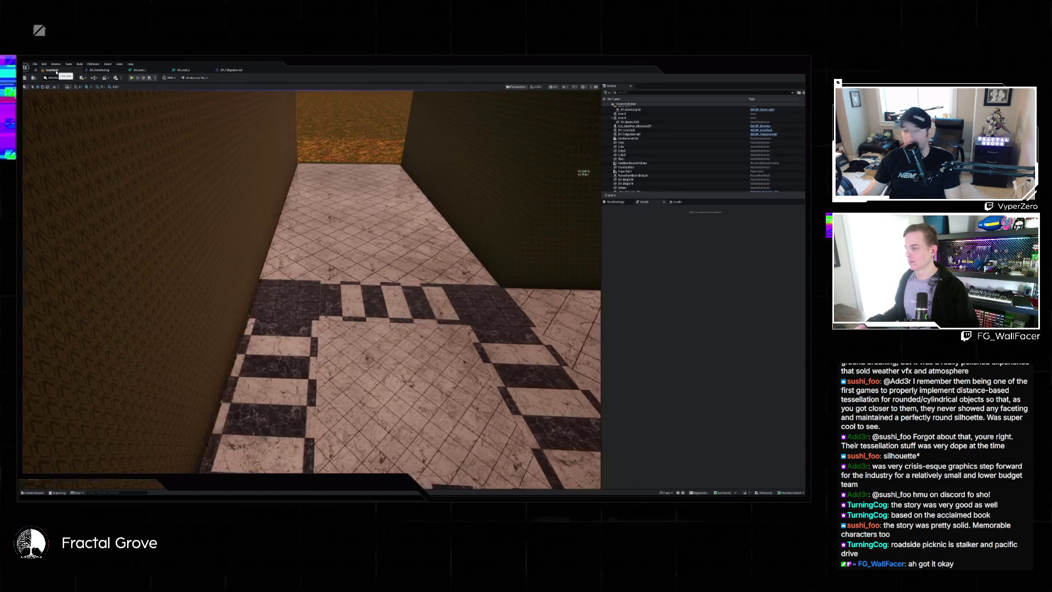
click(53, 70)
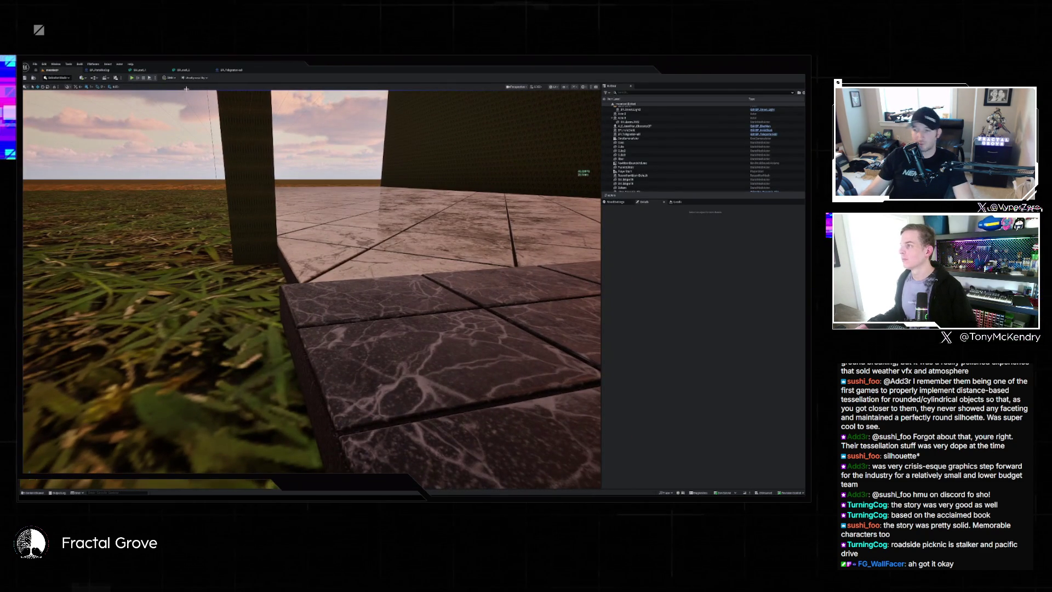
click(231, 70)
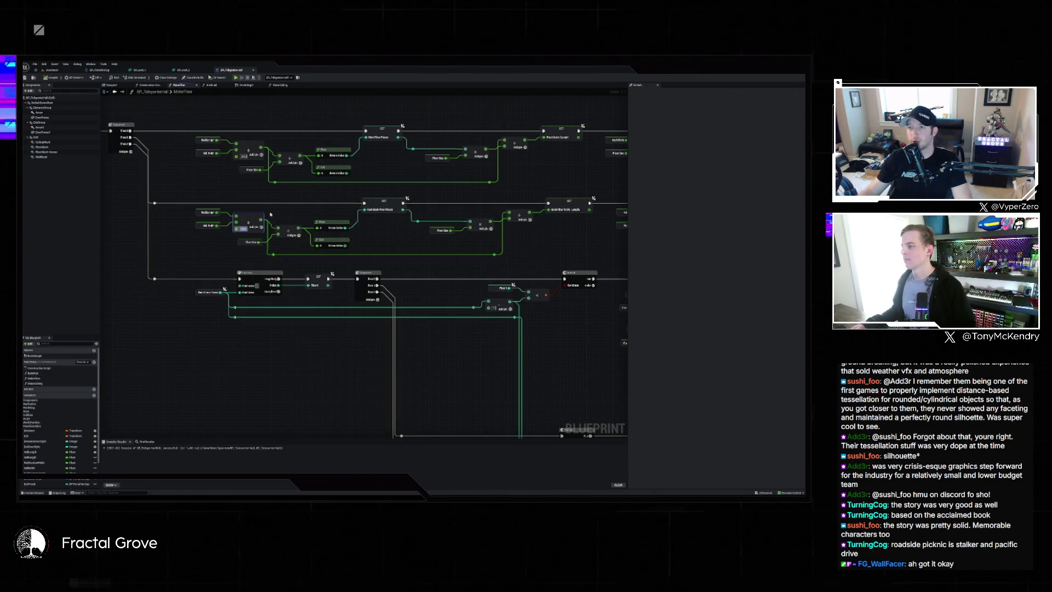
Start a play-in-editor session with Alt+P and view the running level
key(alt+p)
click(58, 71)
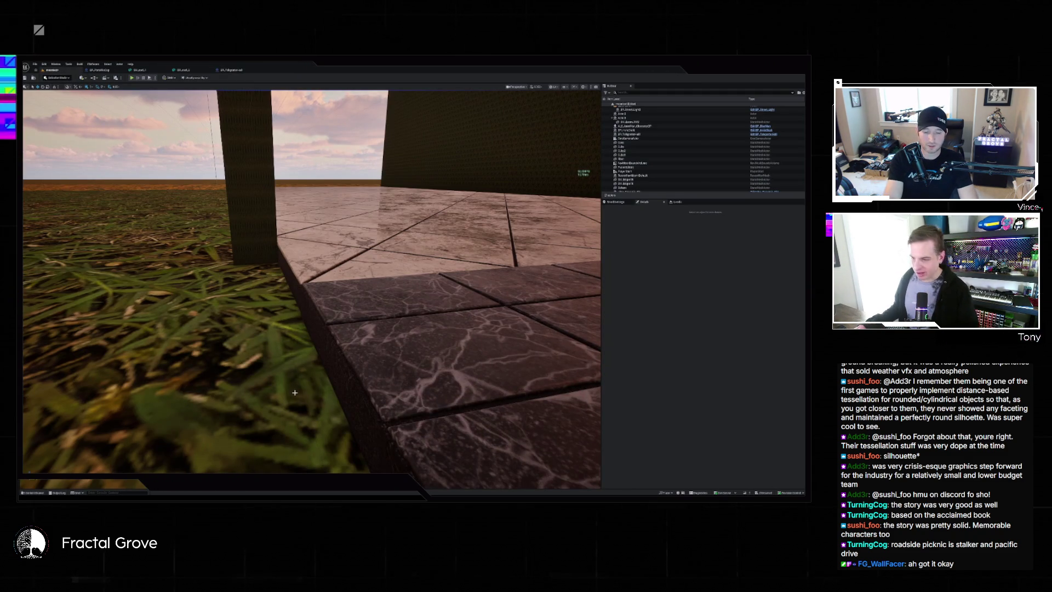
key(alt+Tab)
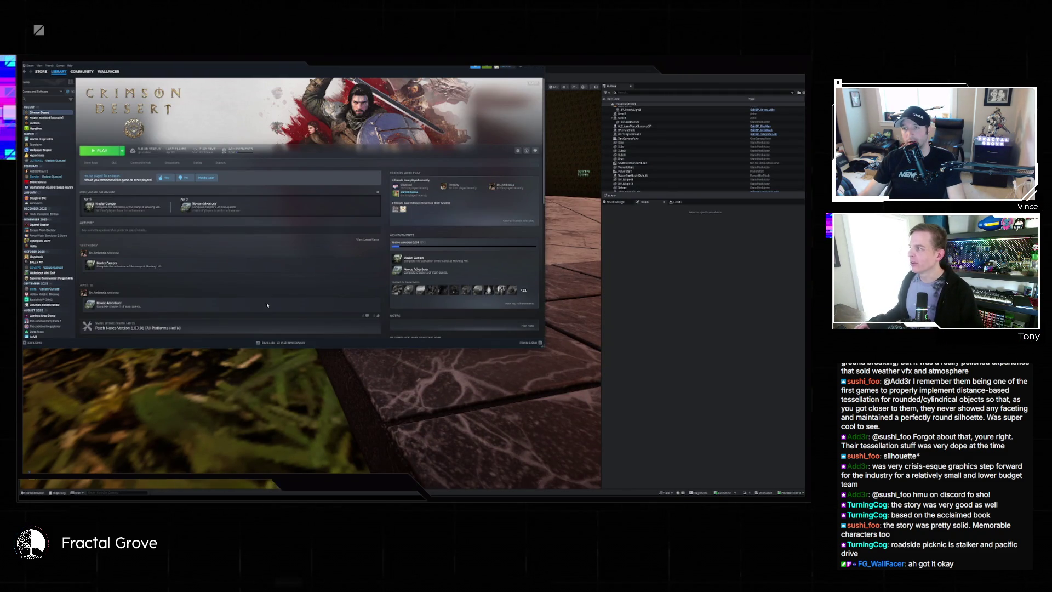
Search the Steam library for 'mat' and view the Metro 2033 and Metro: Last Light pages
click(50, 99)
text(ma)
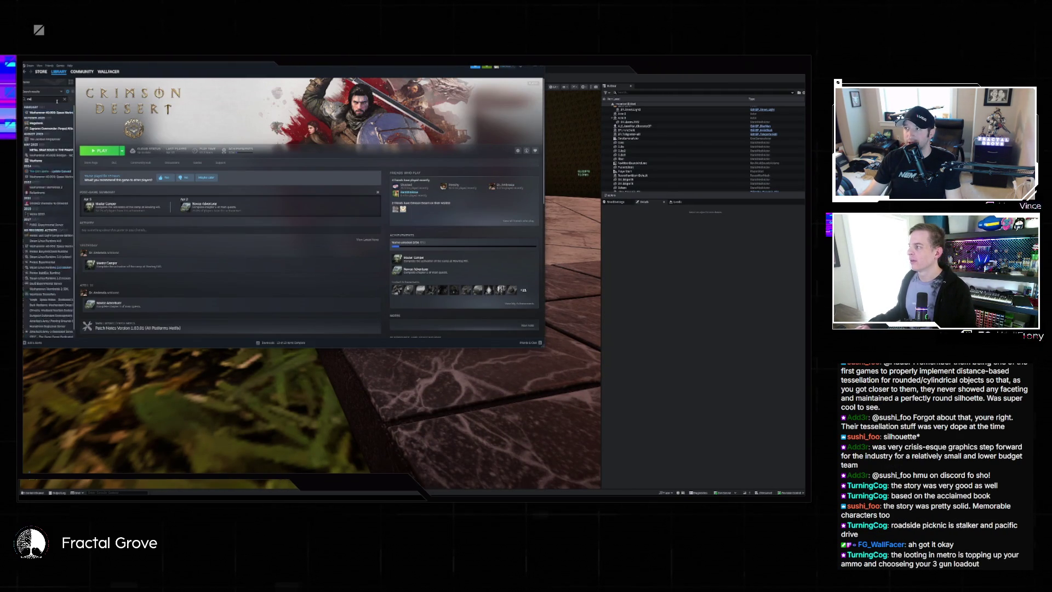
text(t)
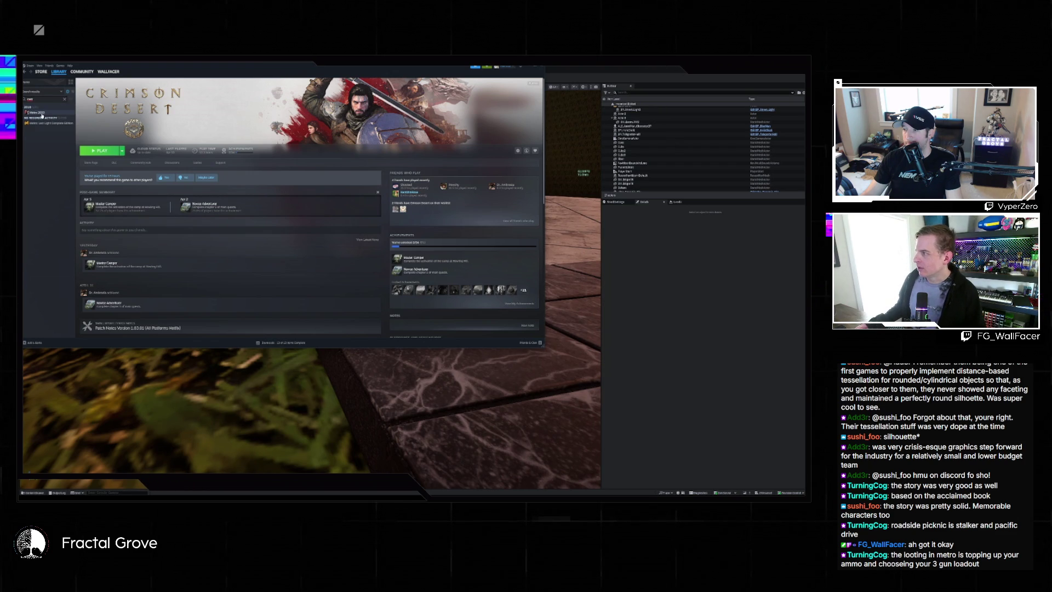
click(42, 113)
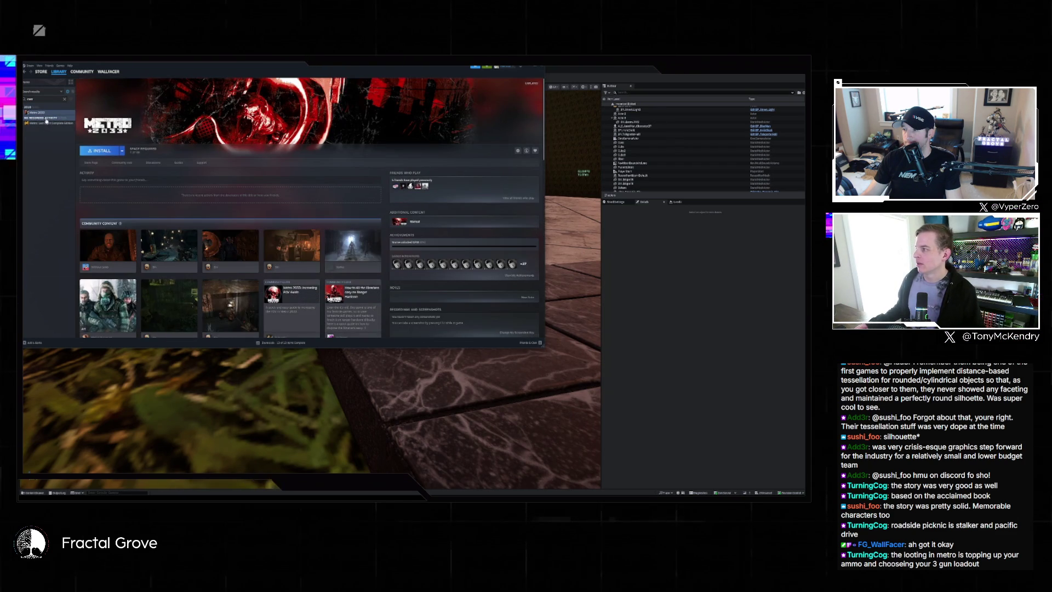
click(48, 123)
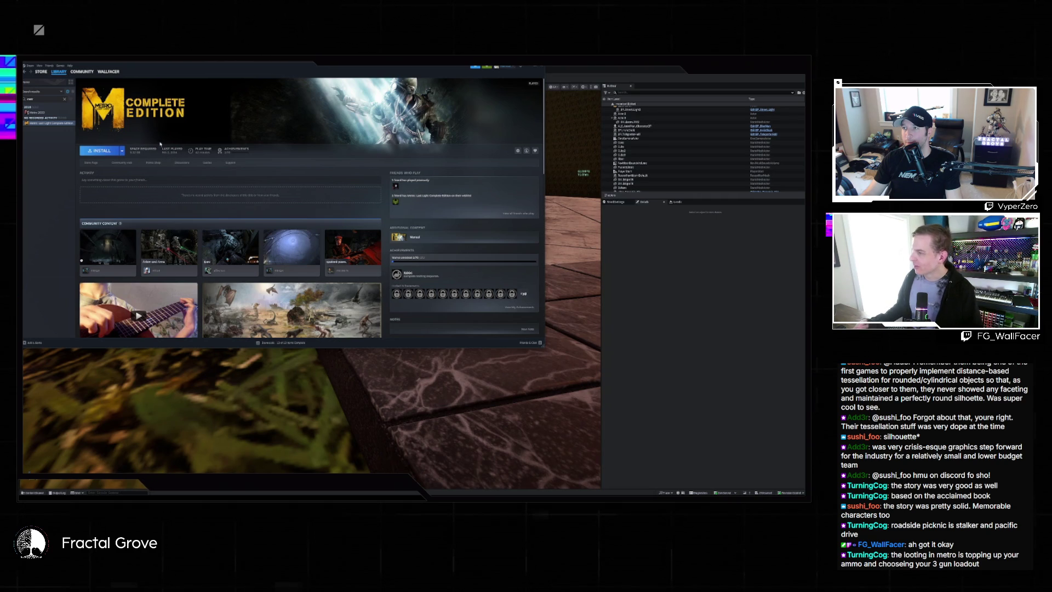
click(48, 113)
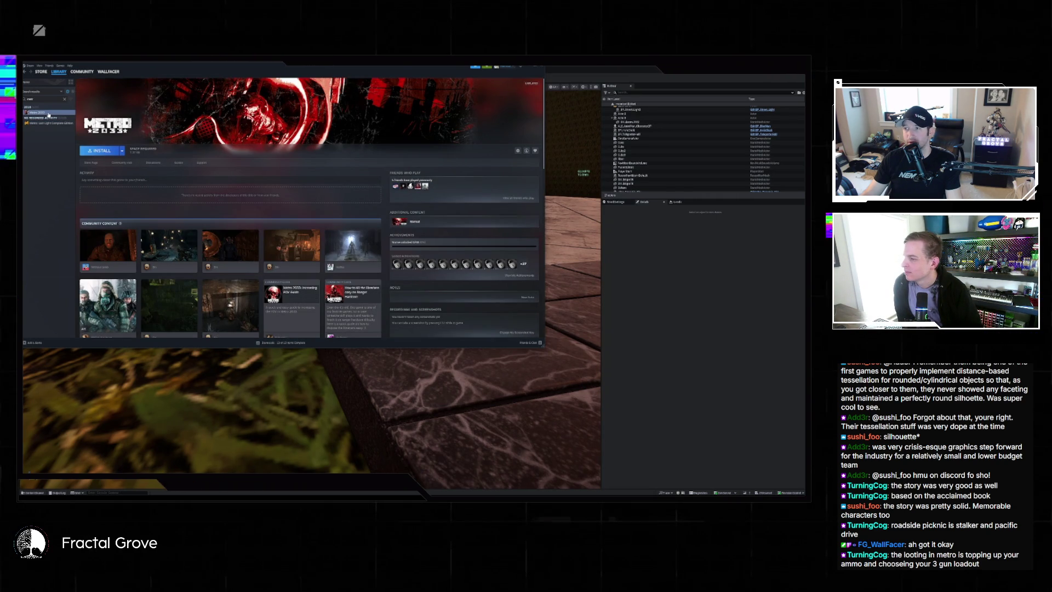
Scroll through the Metro 2033 page, then return to the Unreal editor
scroll(203, 165, down, 2)
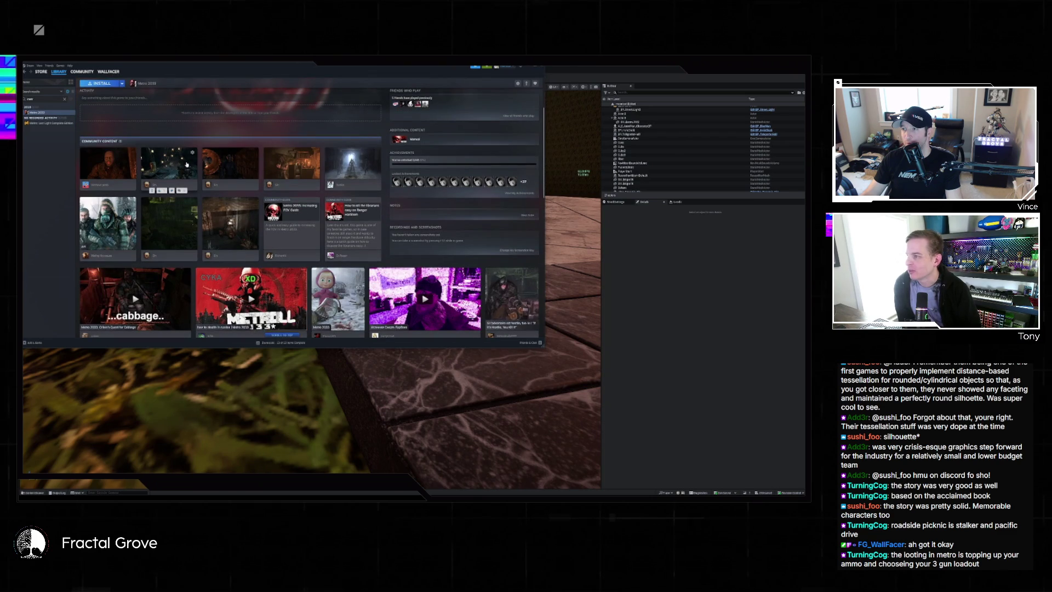
scroll(203, 165, down, 2)
scroll(202, 164, down, 2)
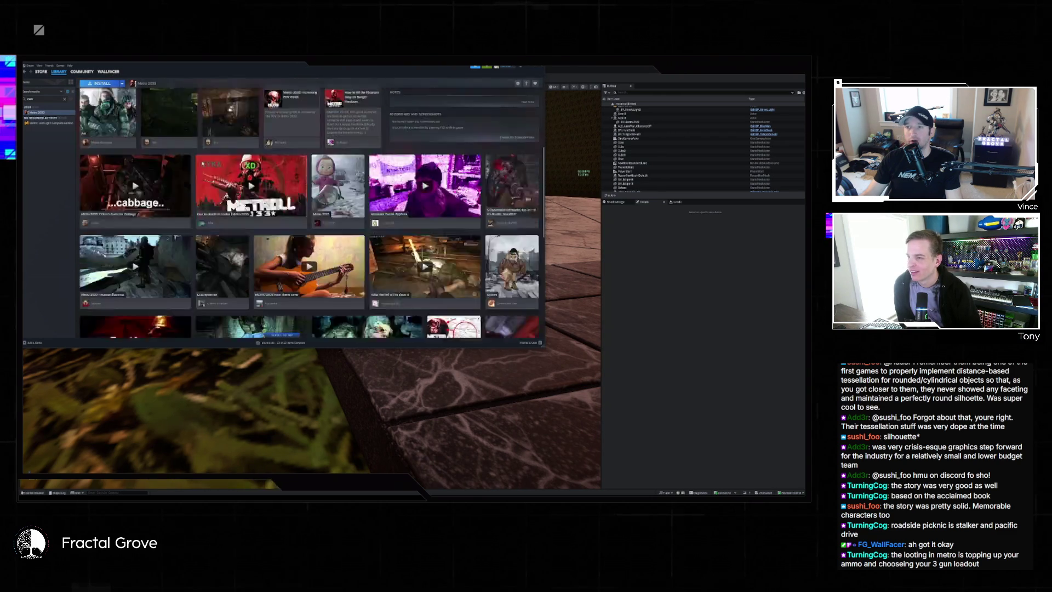
scroll(203, 163, up, 3)
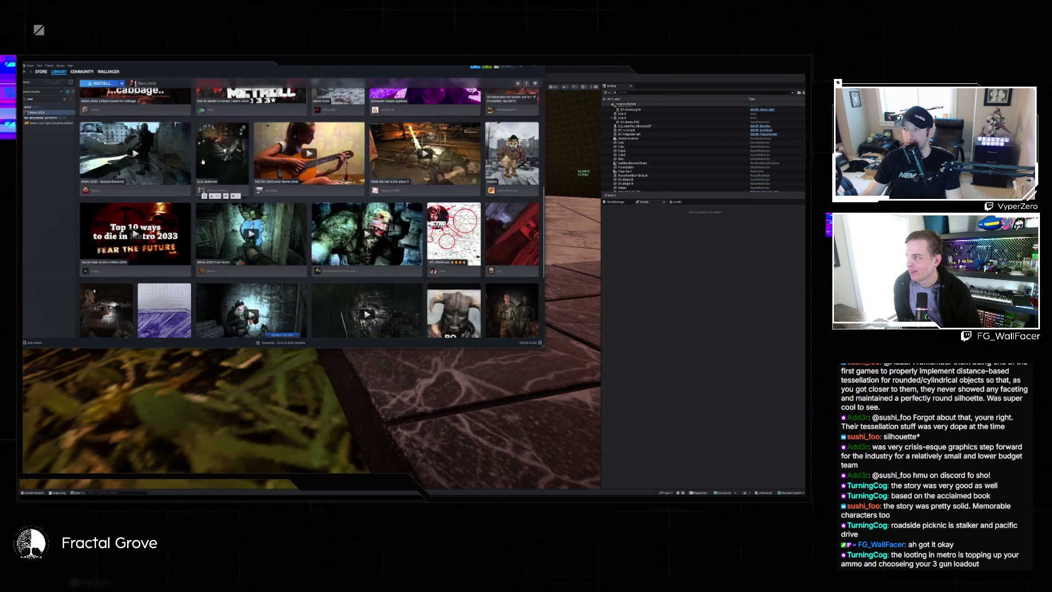
scroll(200, 159, up, 3)
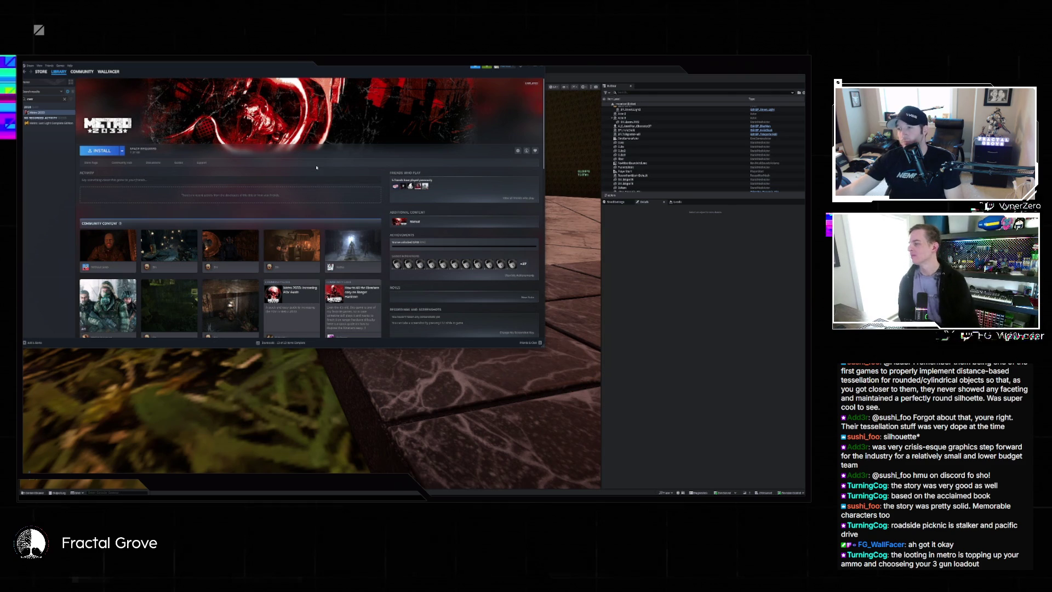
click(570, 66)
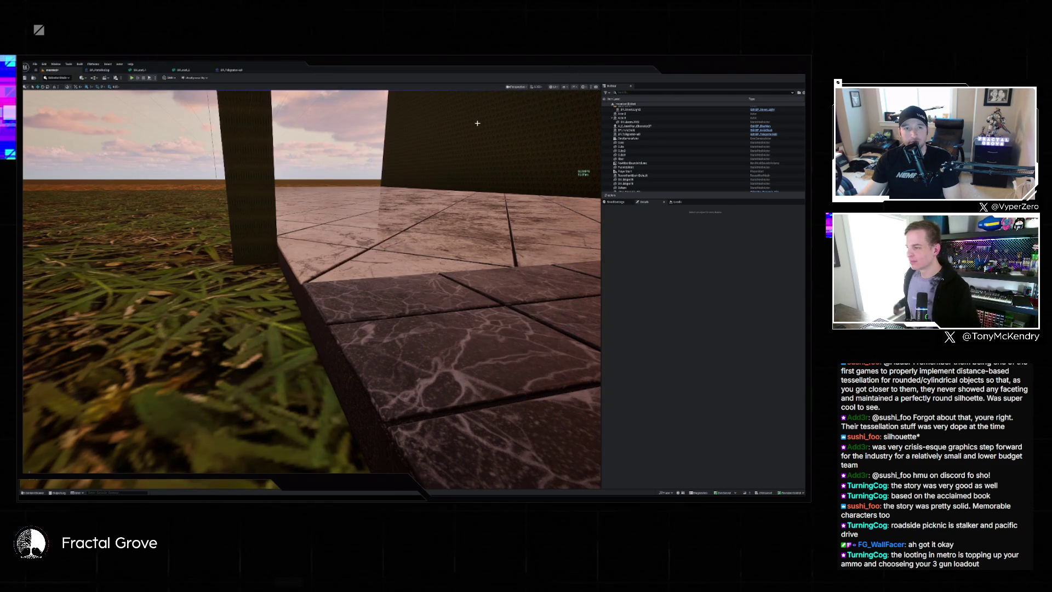
mouse_move(458, 147)
mouse_down()
mouse_move(444, 93)
mouse_move(422, 90)
mouse_move(421, 118)
mouse_move(395, 107)
mouse_move(418, 172)
mouse_up()
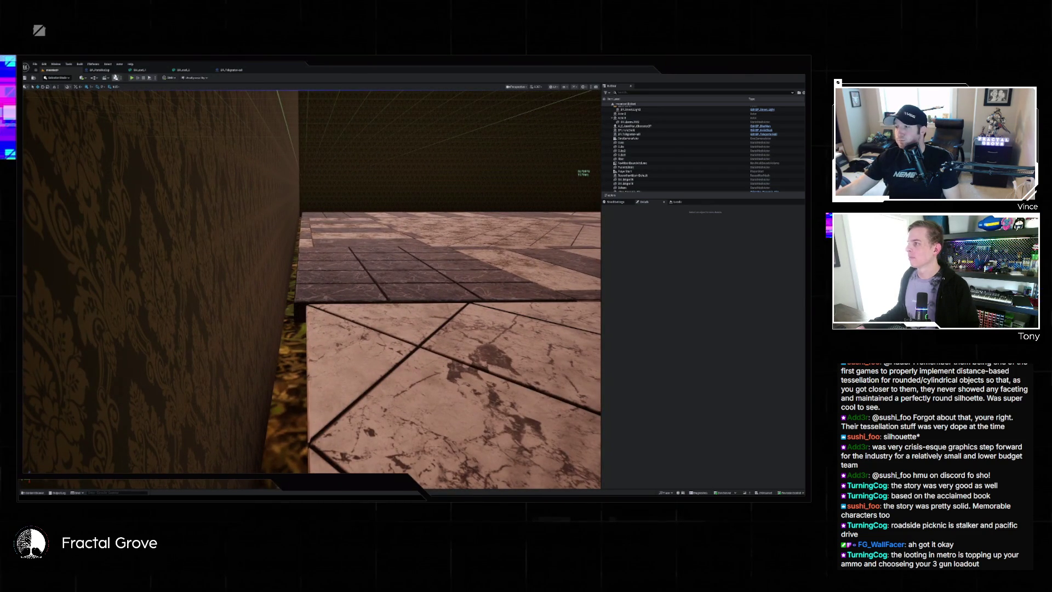
click(222, 71)
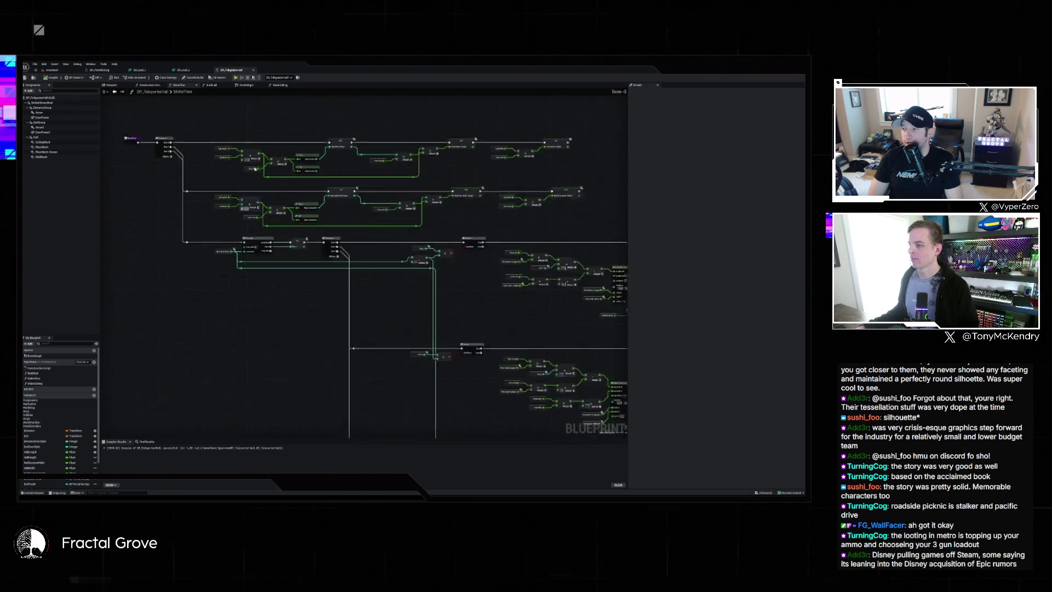
scroll(255, 167, down, 2)
scroll(257, 169, down, 1)
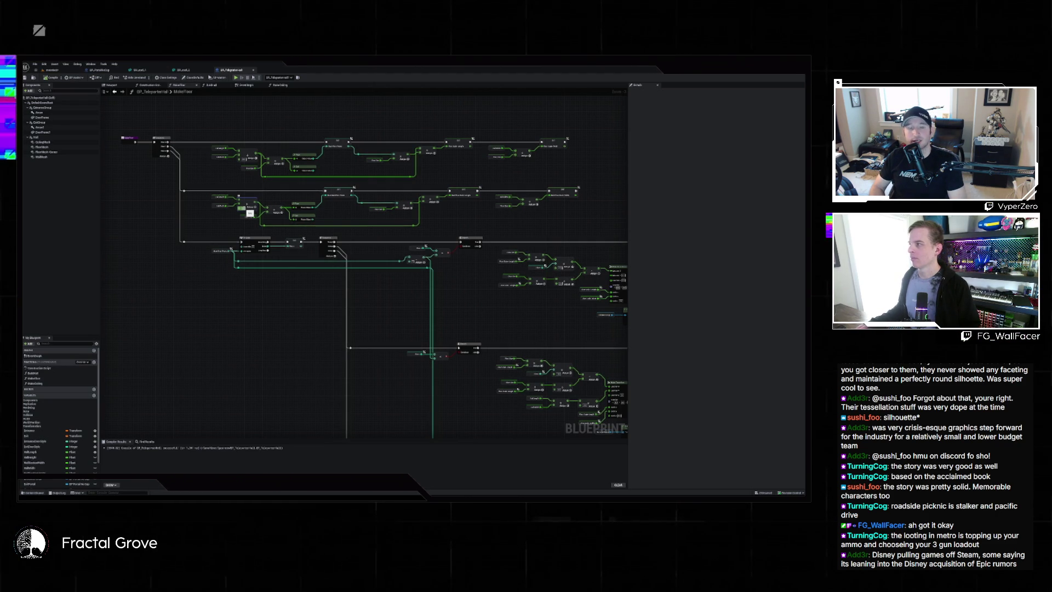
click(52, 69)
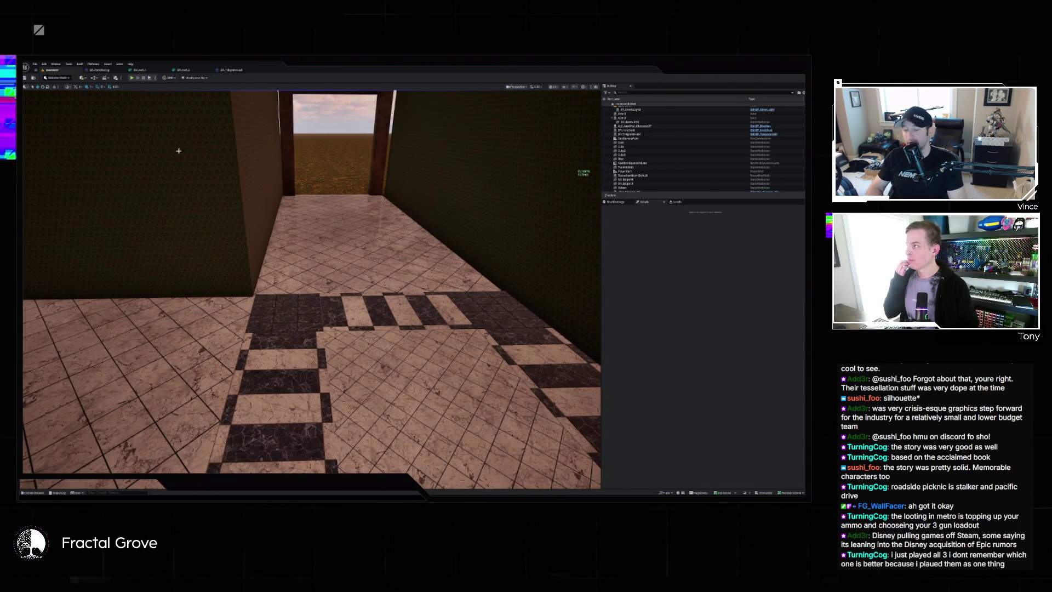
click(96, 71)
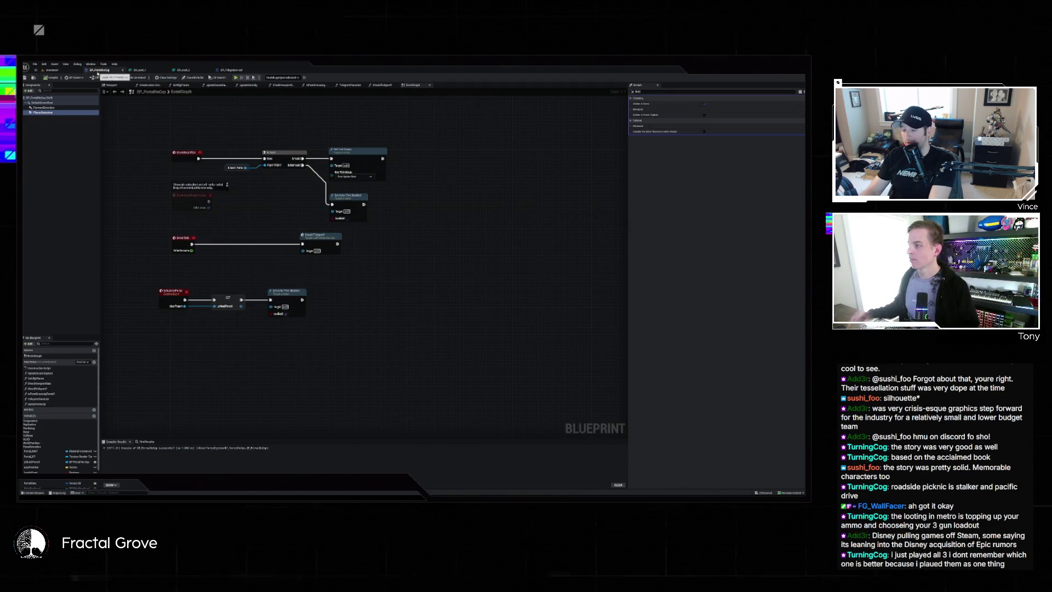
click(228, 71)
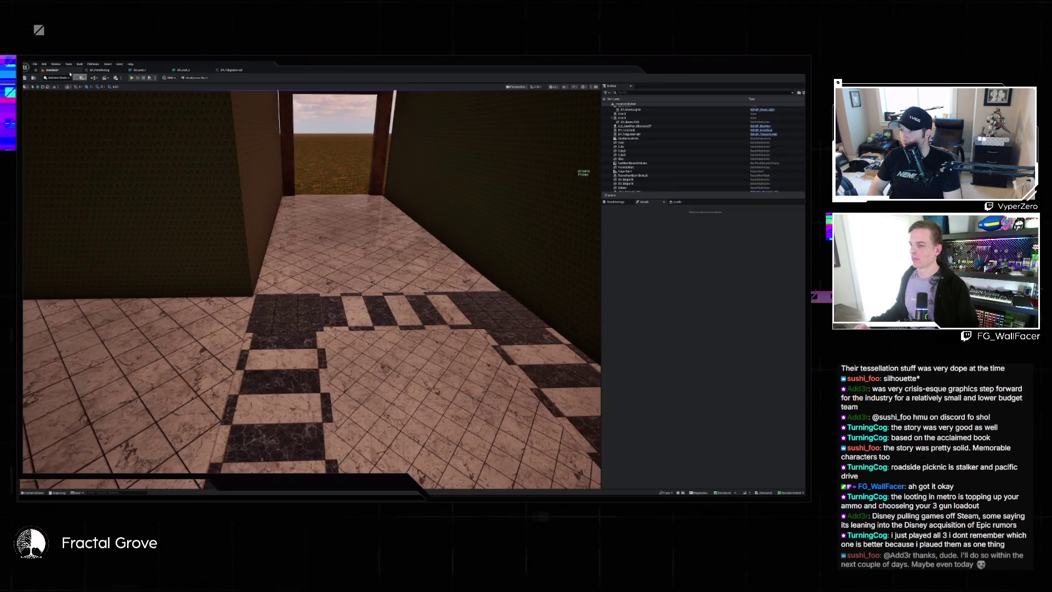
Fly the viewport camera along the open-roofed corridor to a dark wall and the pillar beside the doorway
click(52, 70)
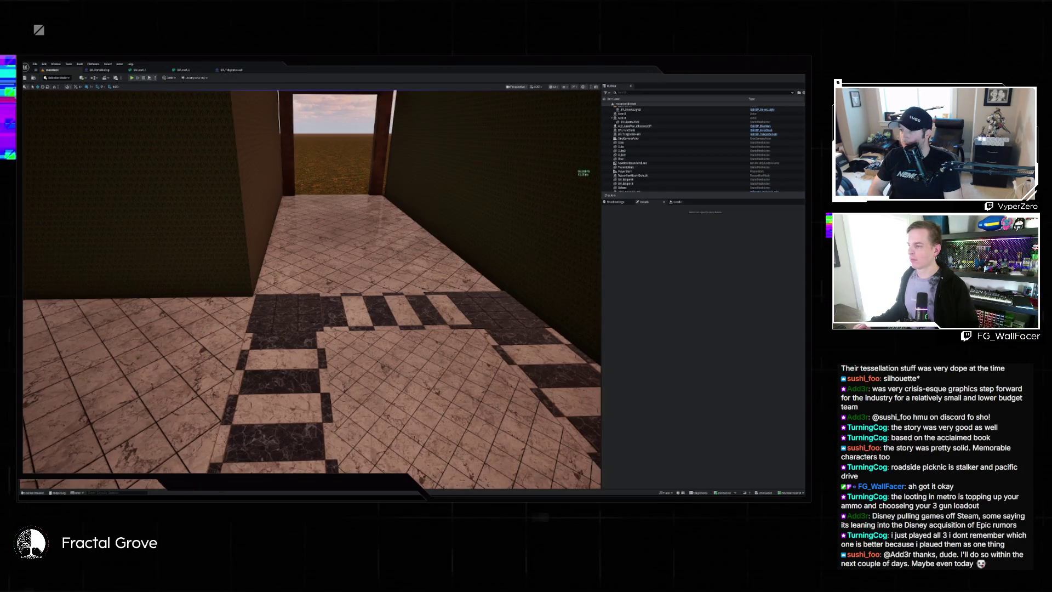
key(w)
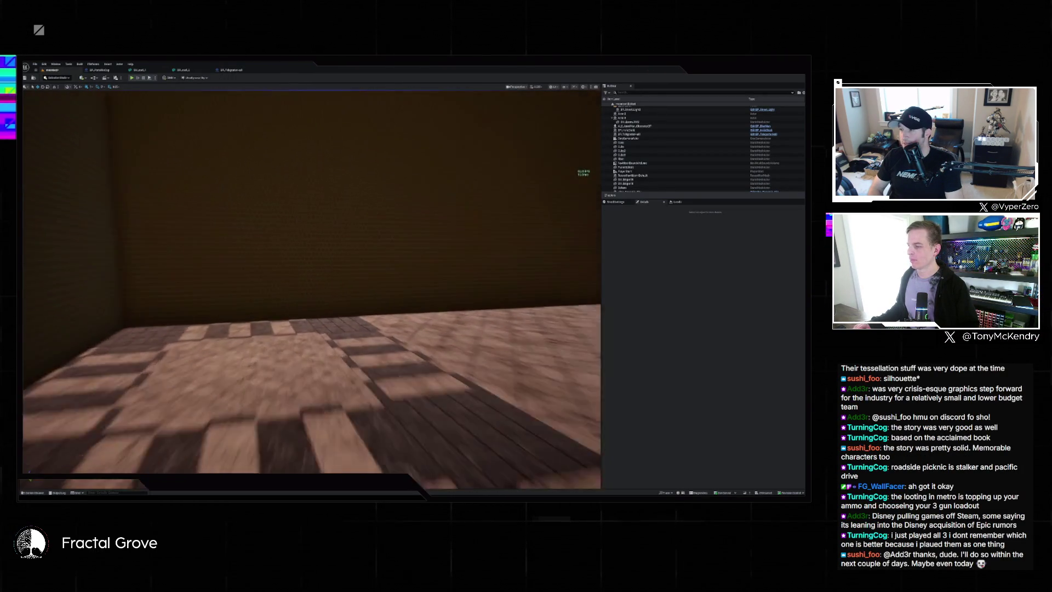
key(w)
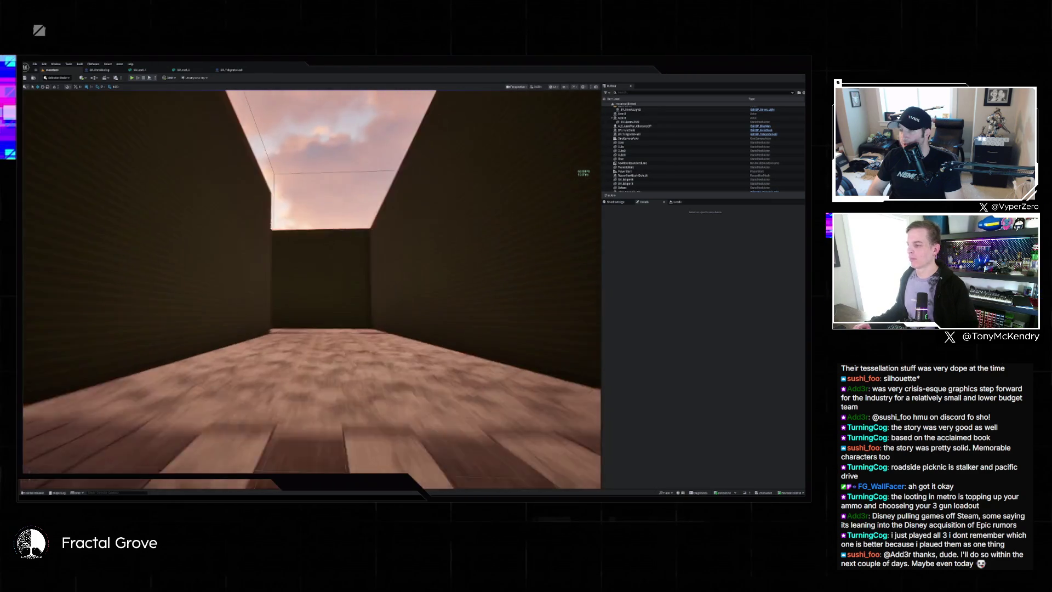
key(w)
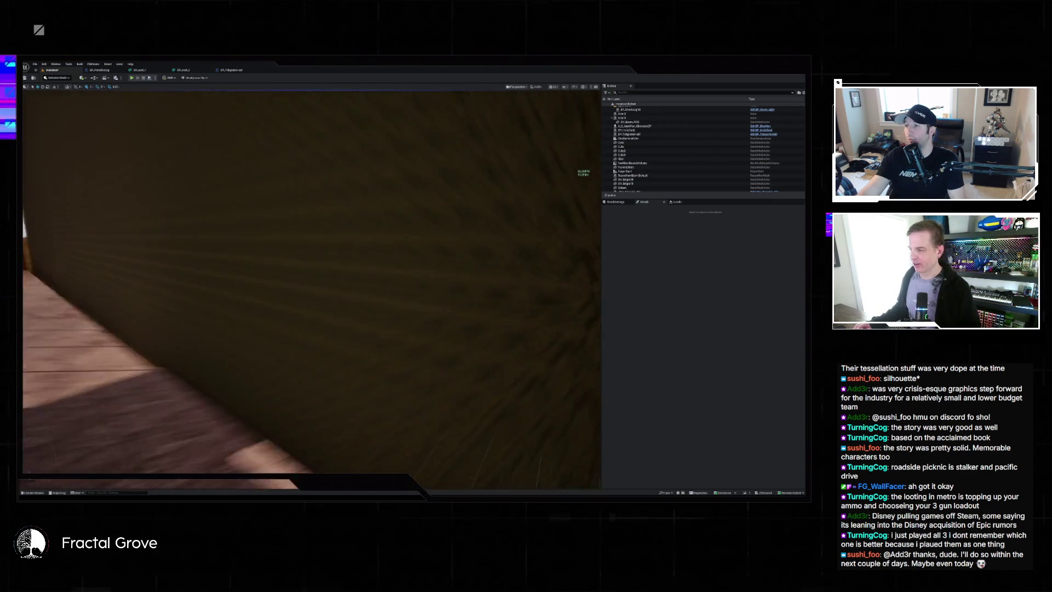
key(w)
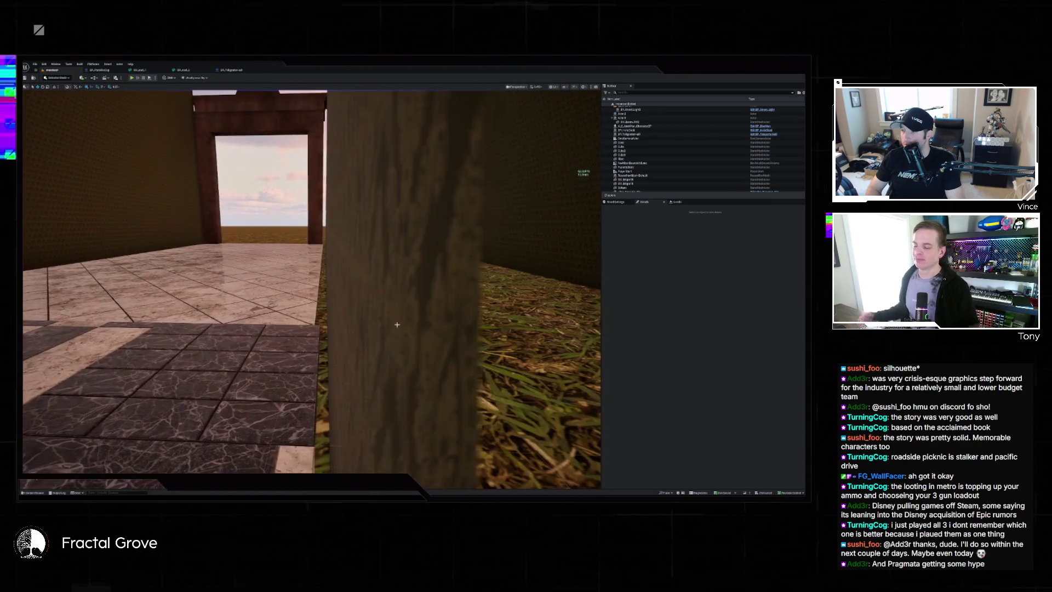
key(w)
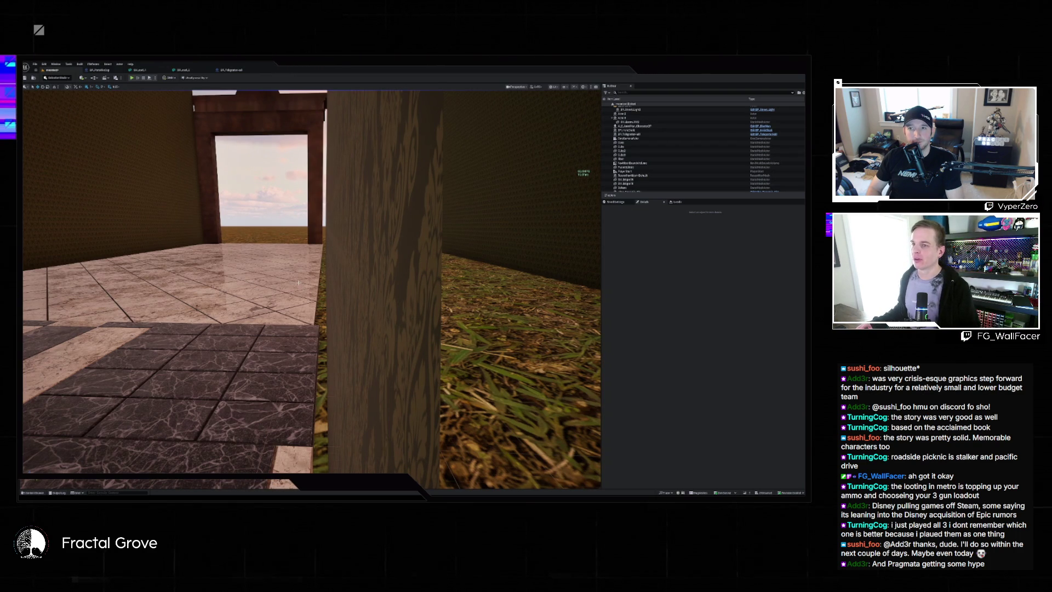
Look down the tiled corridor, then show the BP_Teleporter MakeFloor graph's branching nodes
key(w)
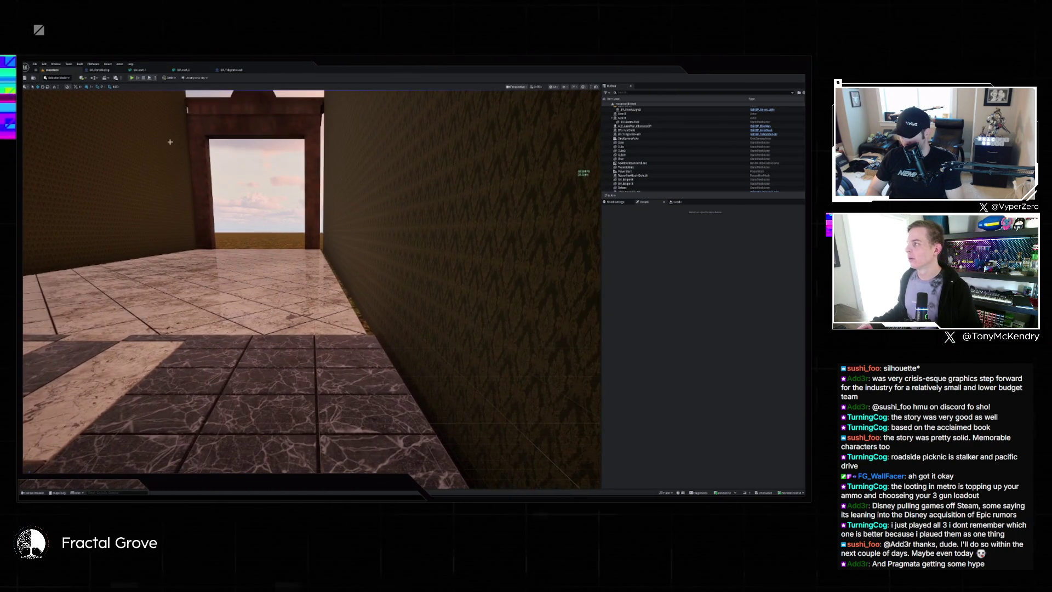
click(230, 70)
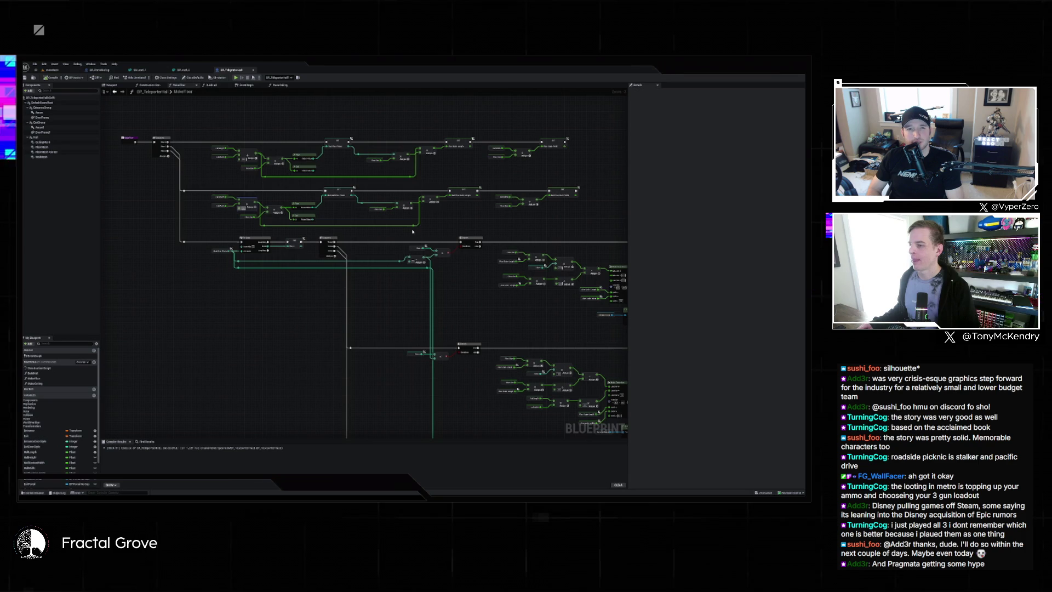
drag(412, 231, 289, 216)
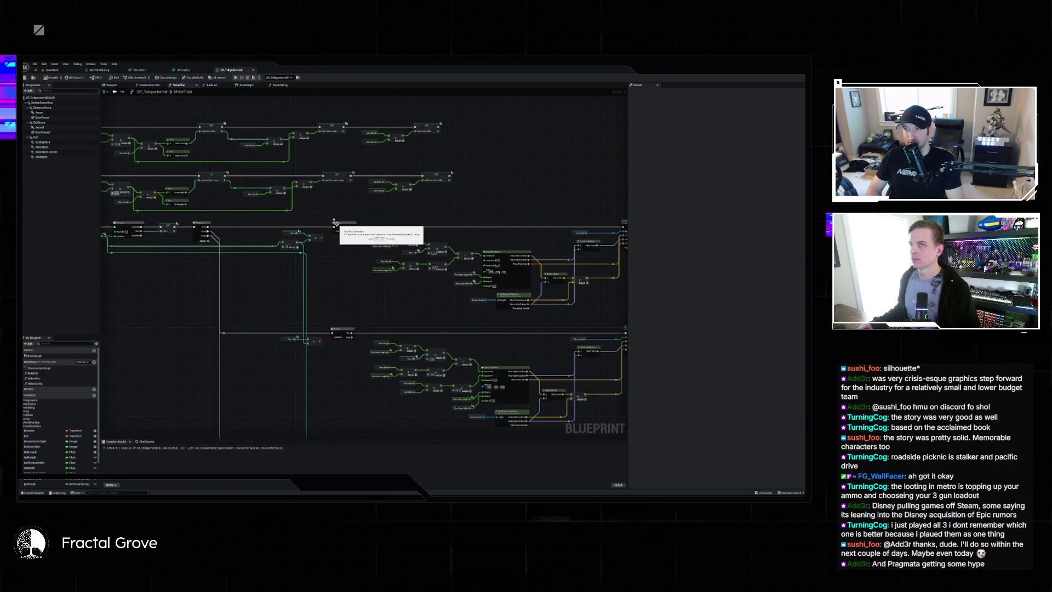